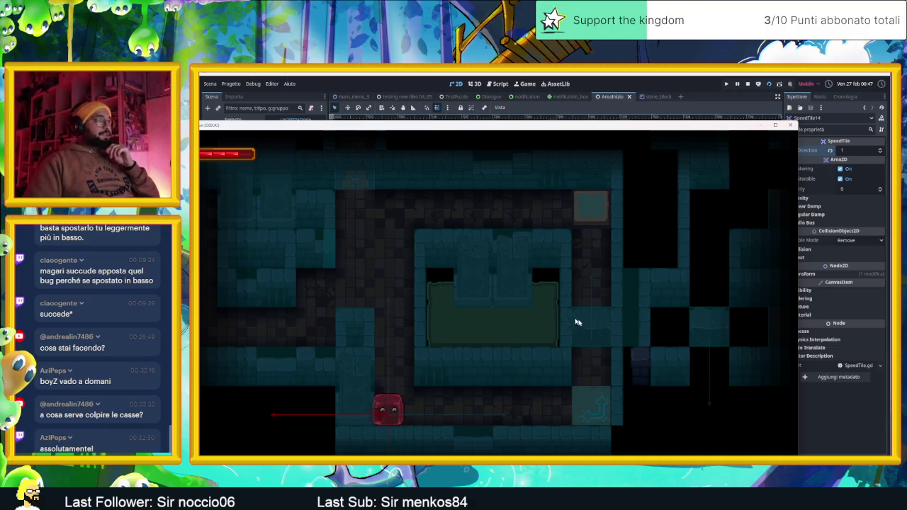
- Stop the running dungeon test and enable embedding the game in the Game workspace
left_click_drag(428, 128, 564, 127)
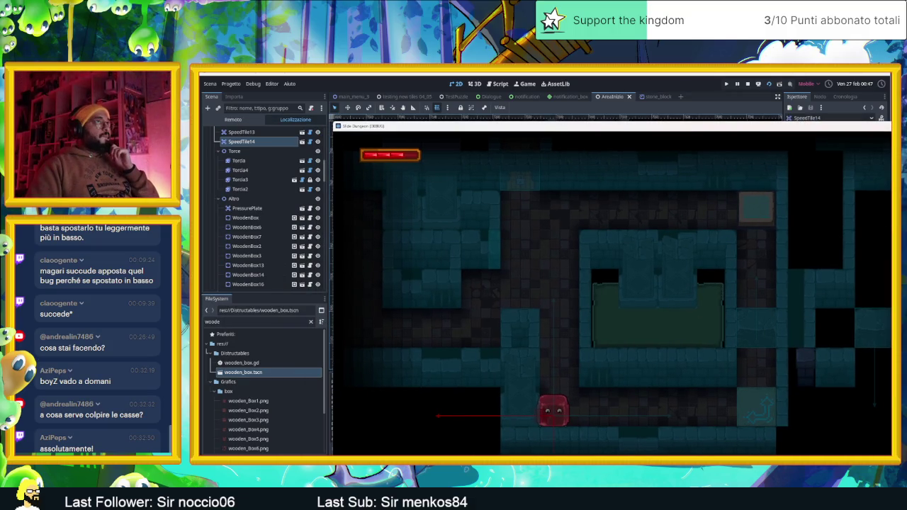
left_click(750, 84)
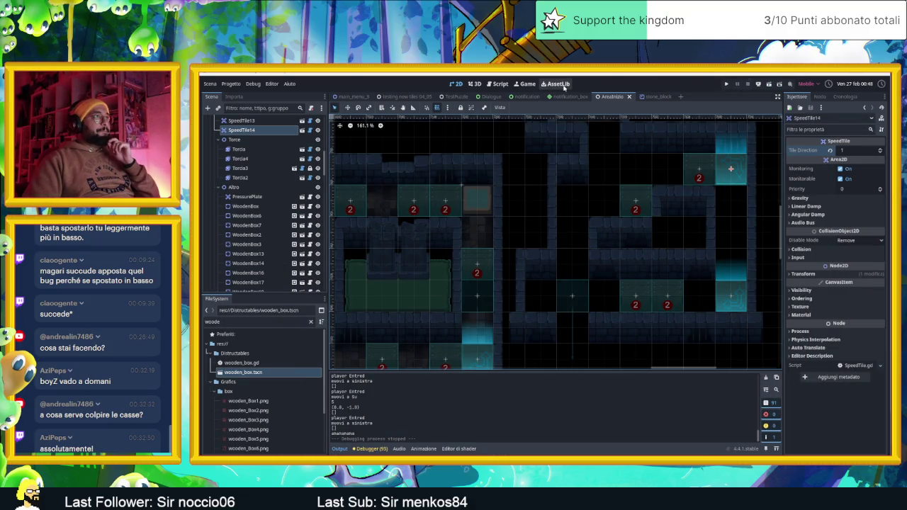
left_click(525, 84)
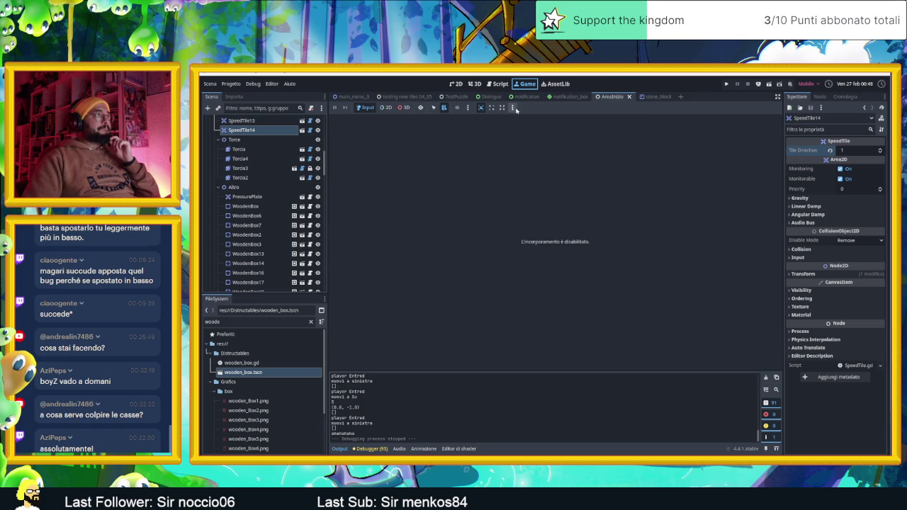
left_click(513, 108)
left_click(523, 119)
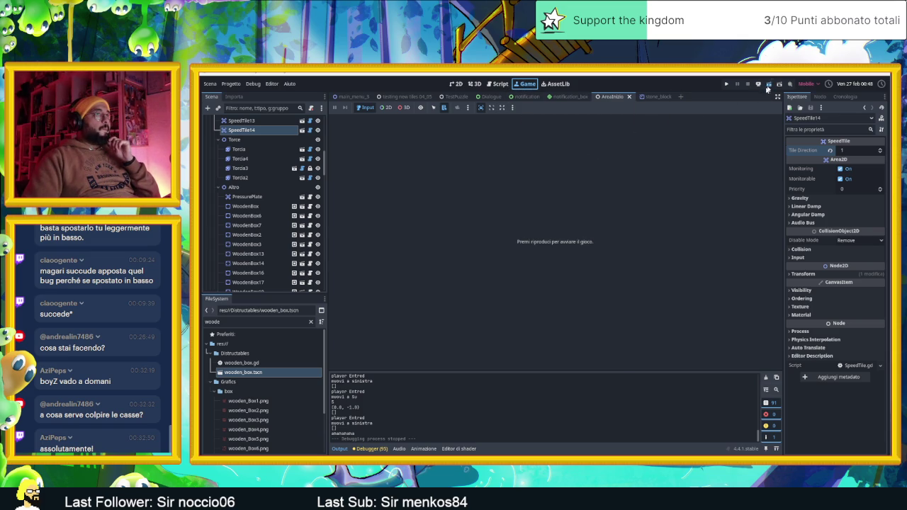
- Save and run the project with F5 so the dungeon plays inside the Game view
key("F5")
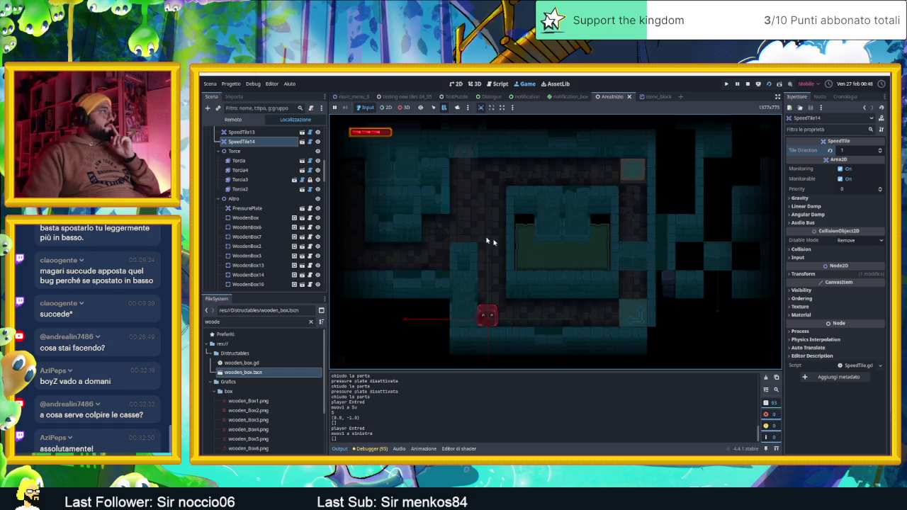
- Pick StoneBlock3 in the running game with 2D selection and switch on its Can Move property
left_click(385, 108)
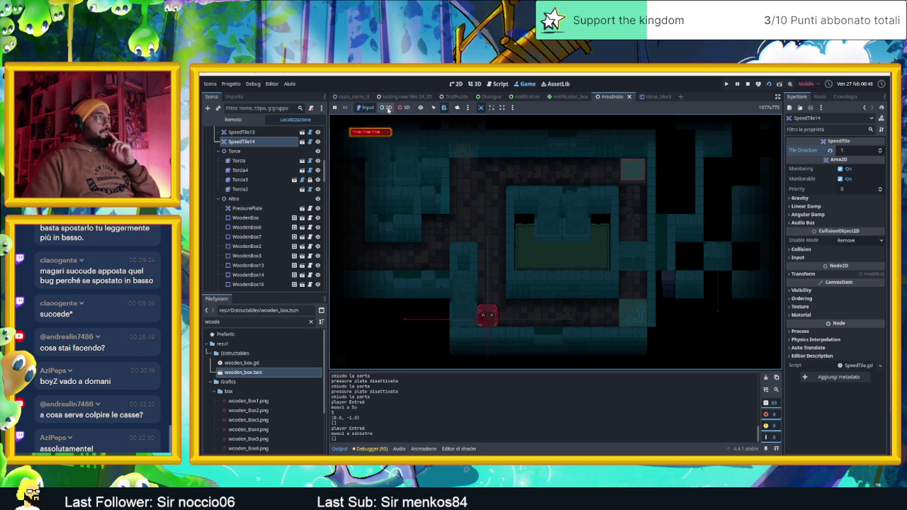
right_click(637, 263, "alt")
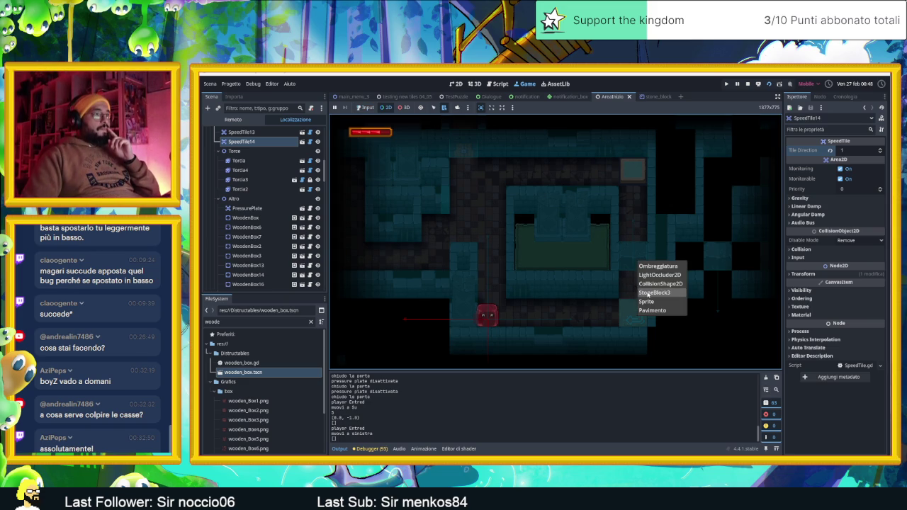
left_click(649, 292)
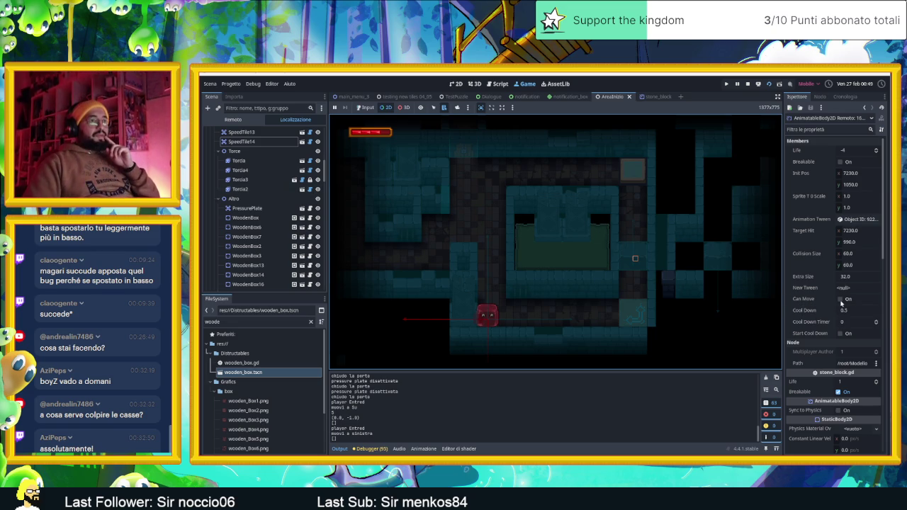
left_click(841, 301)
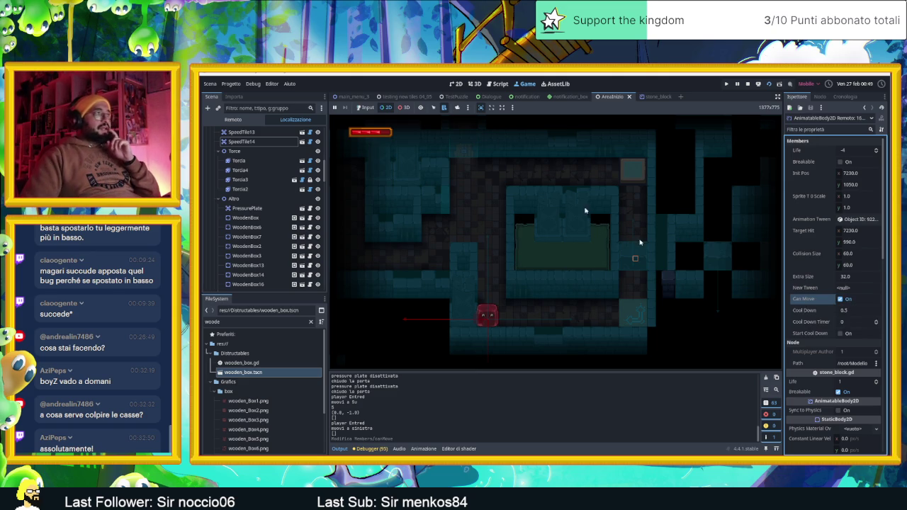
- Return to game input, move the character up twice, then stop the game
left_click(365, 107)
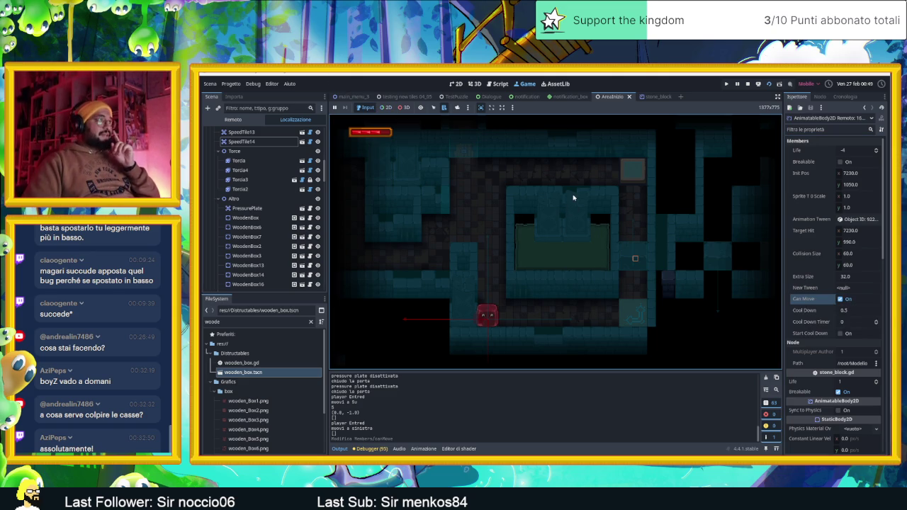
key("Up")
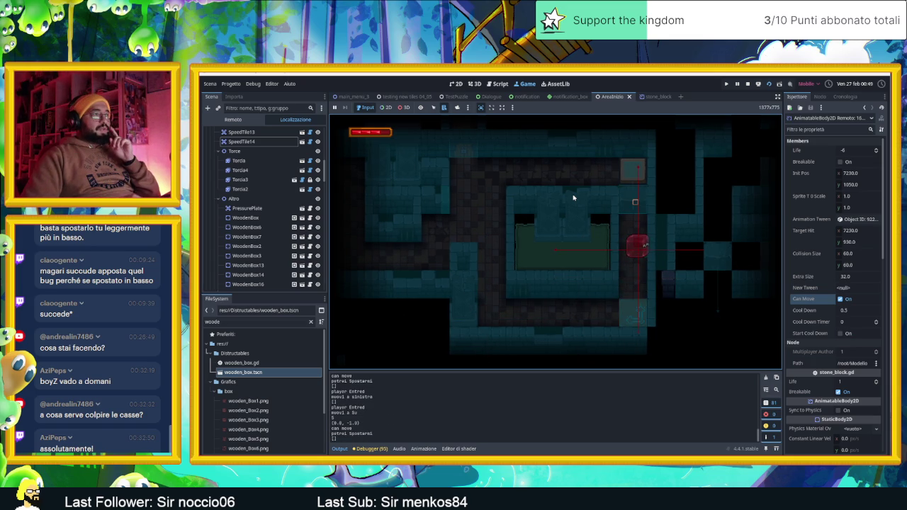
key("Up")
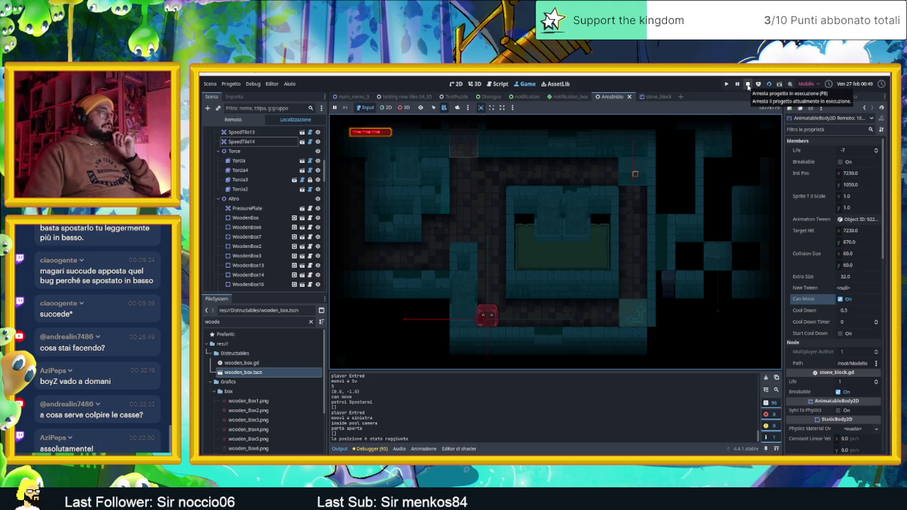
left_click(756, 86)
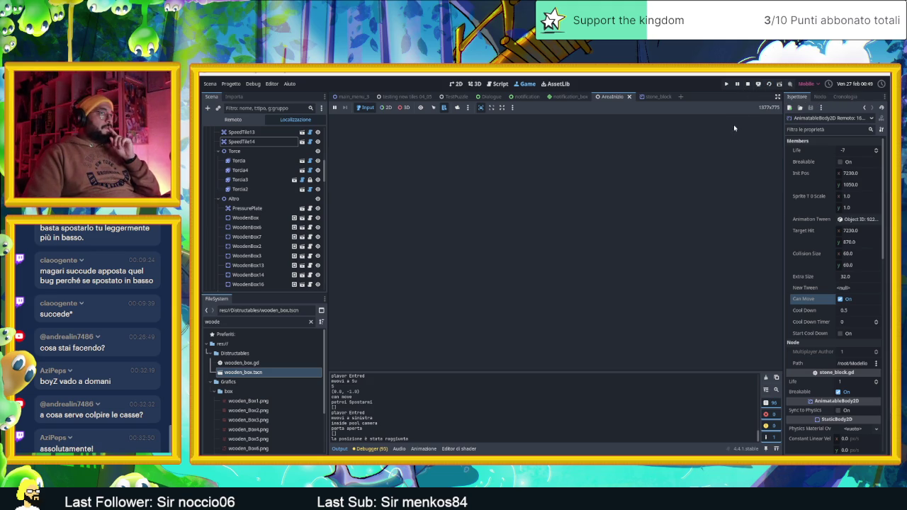
- Save and relaunch the game, move down into the next room, and enable 2D list-select picking
key("ctrl+s")
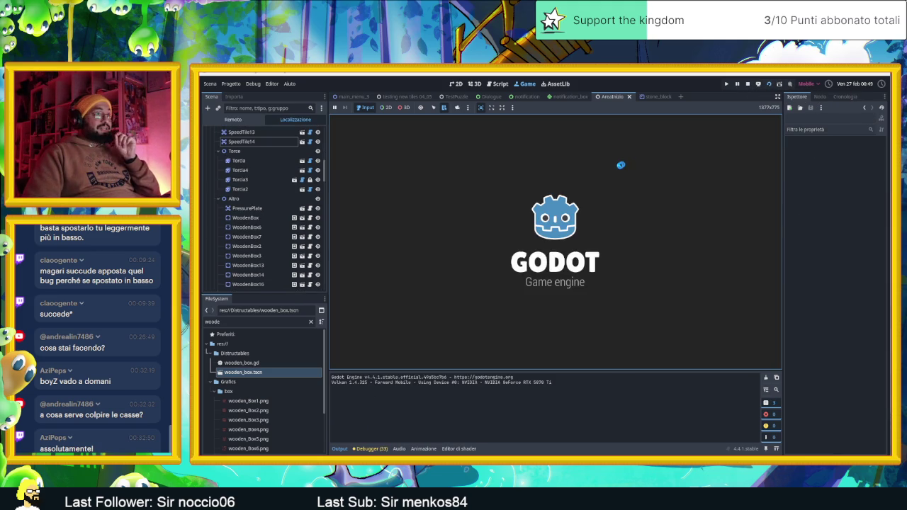
key("Down")
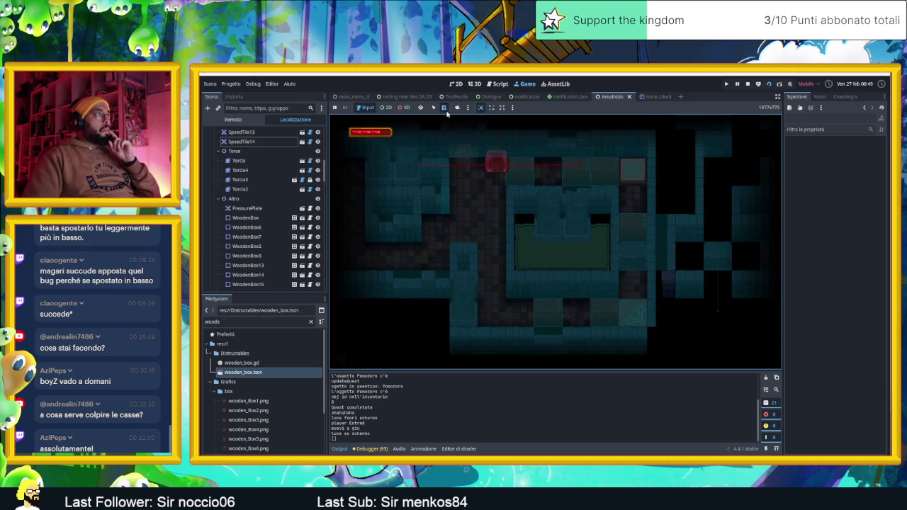
left_click(444, 107)
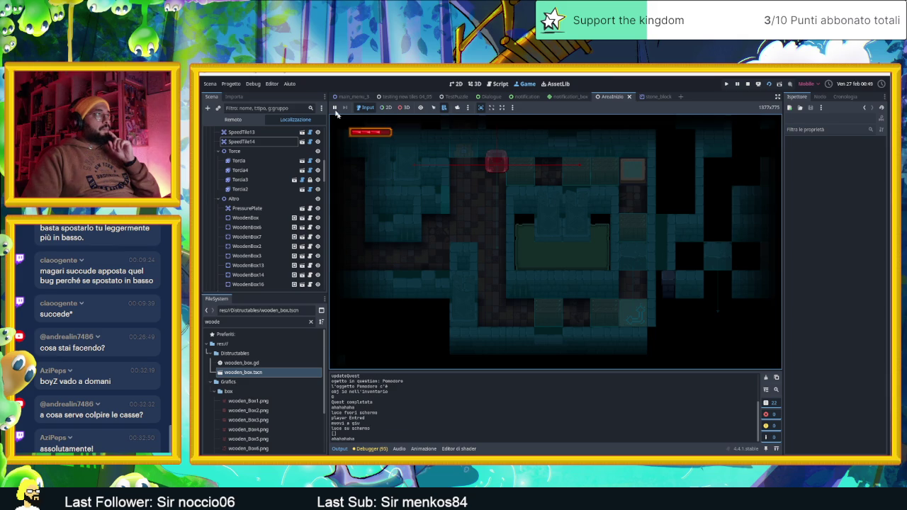
left_click(385, 108)
- Pick StoneBlock3 from the node list to inspect it, then resume input and stop the game
left_click(630, 259)
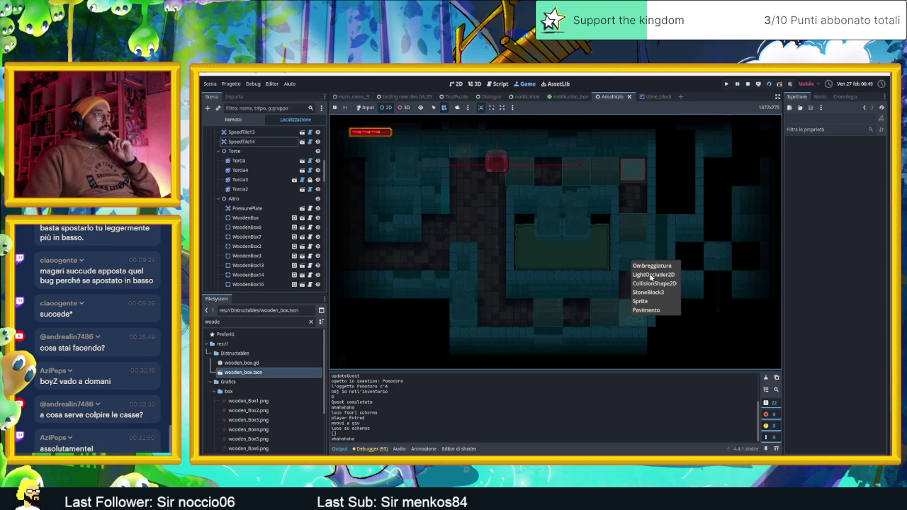
left_click(664, 296)
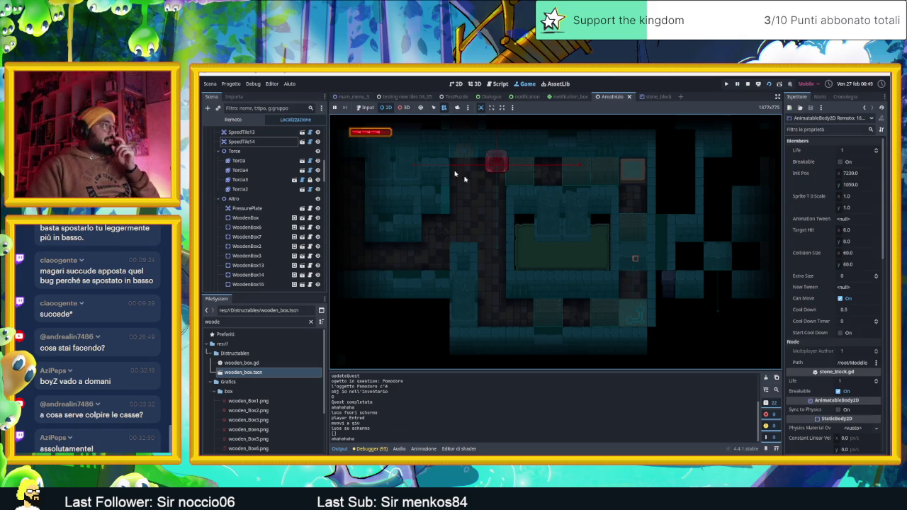
left_click(369, 109)
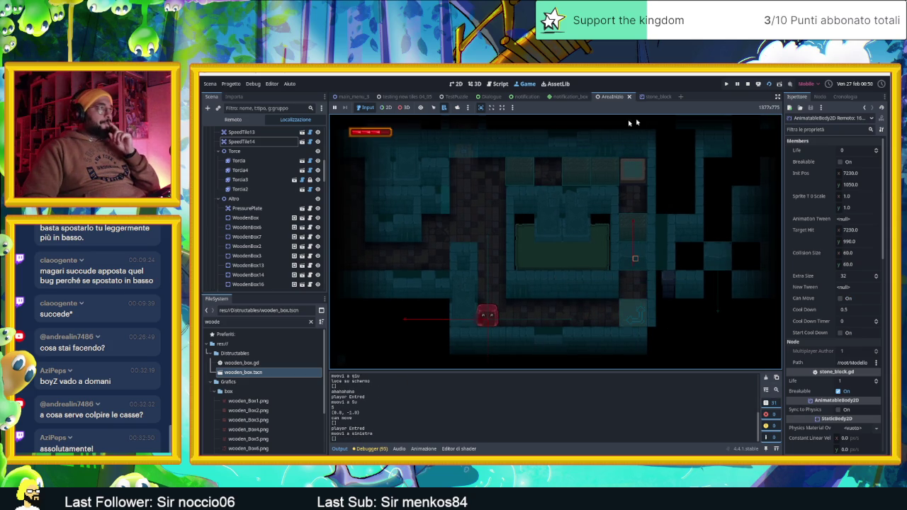
left_click(748, 84)
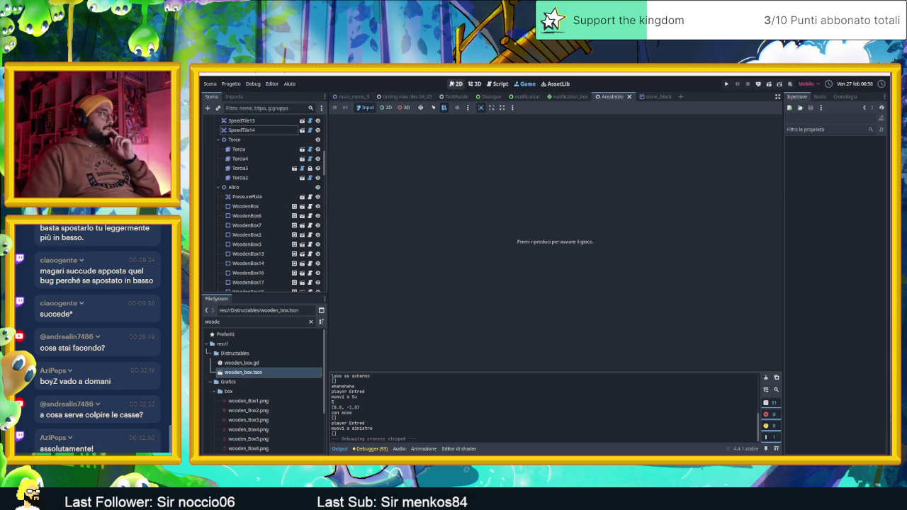
- Select StoneBlock3 in the 2D editor's Scene dock and open its stone_block.gd script
left_click(455, 84)
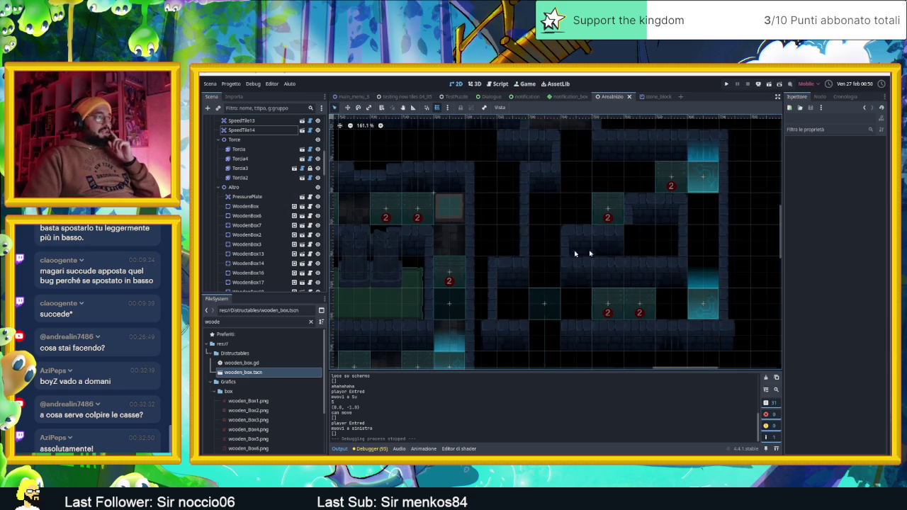
left_click(464, 268)
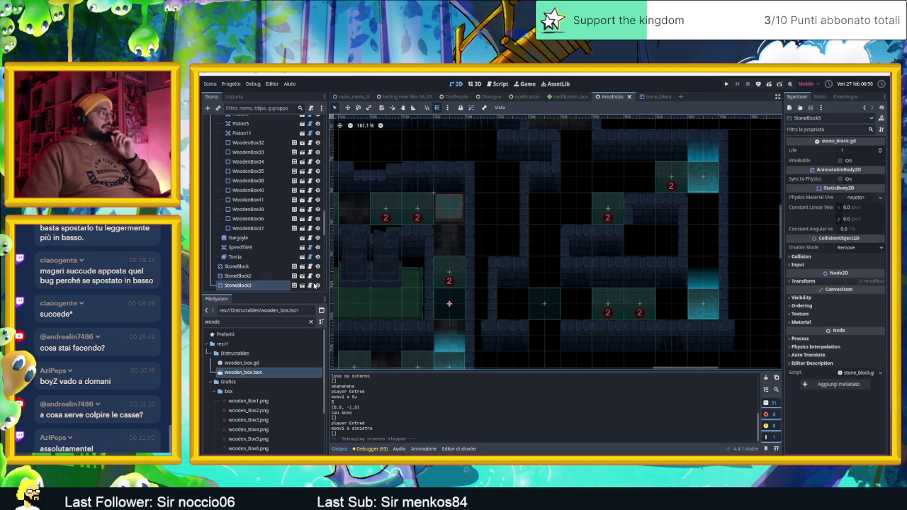
left_click(310, 285)
scroll(585, 276, "down", 2)
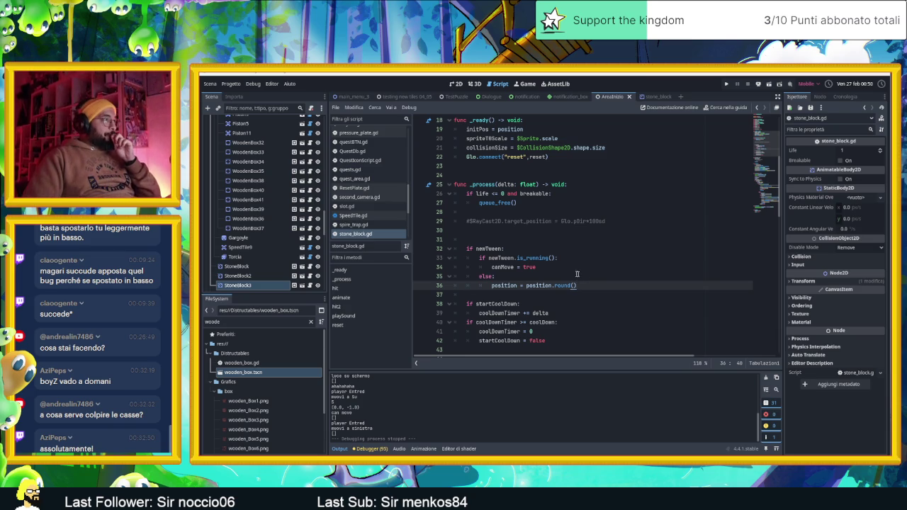
scroll(523, 267, "down", 1)
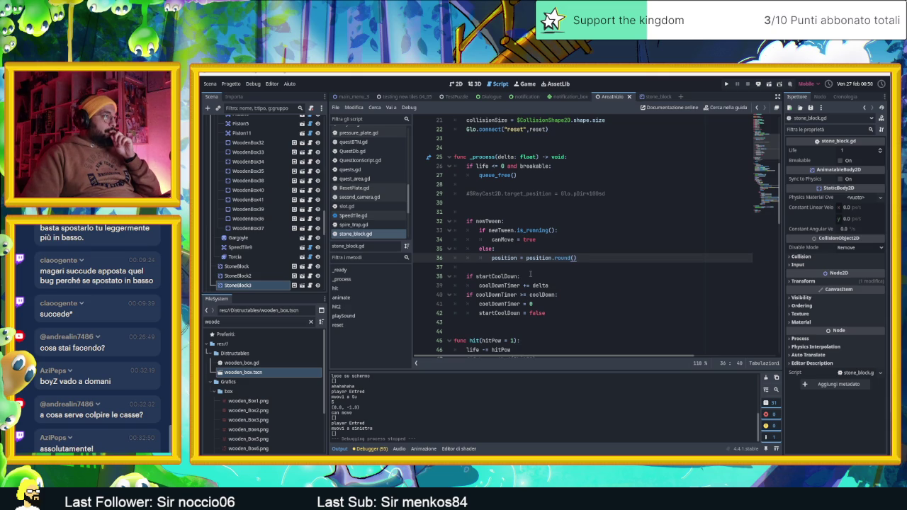
scroll(530, 274, "down", 1)
scroll(530, 274, "down", 2)
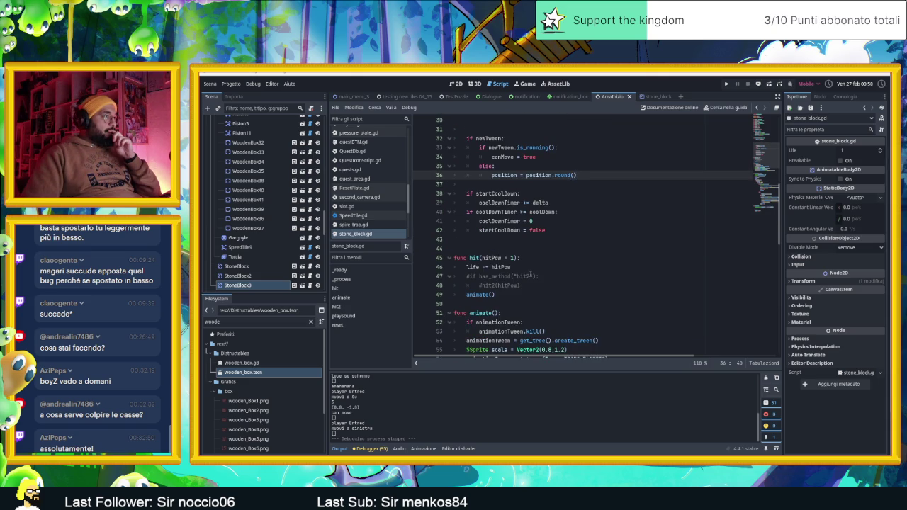
scroll(530, 274, "down", 1)
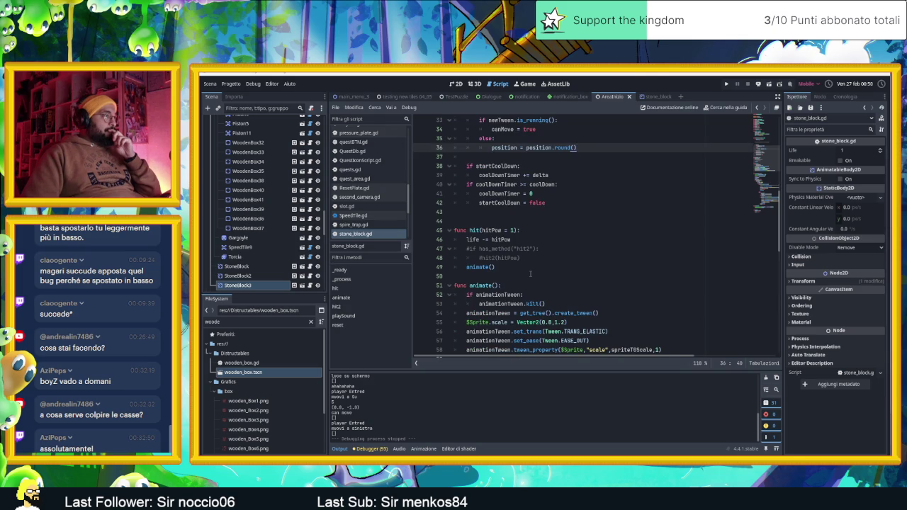
scroll(530, 274, "down", 1)
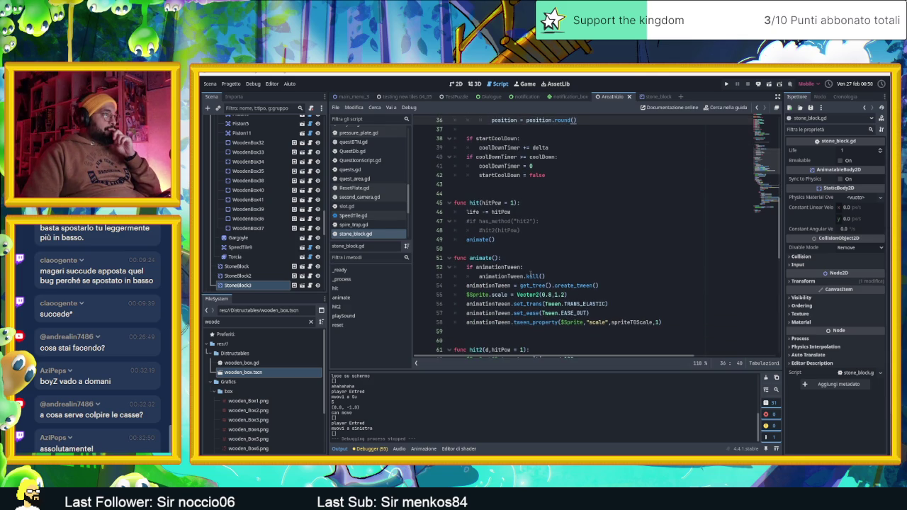
scroll(530, 275, "down", 3)
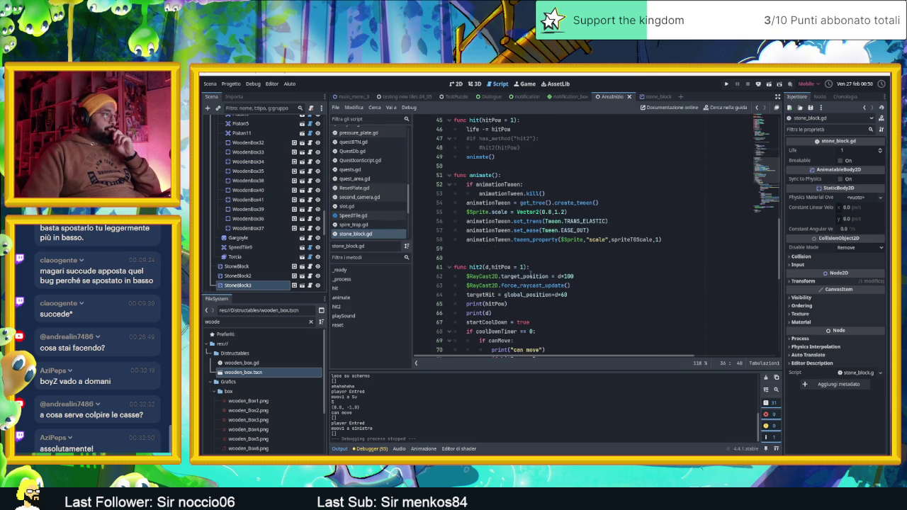
scroll(531, 274, "down", 4)
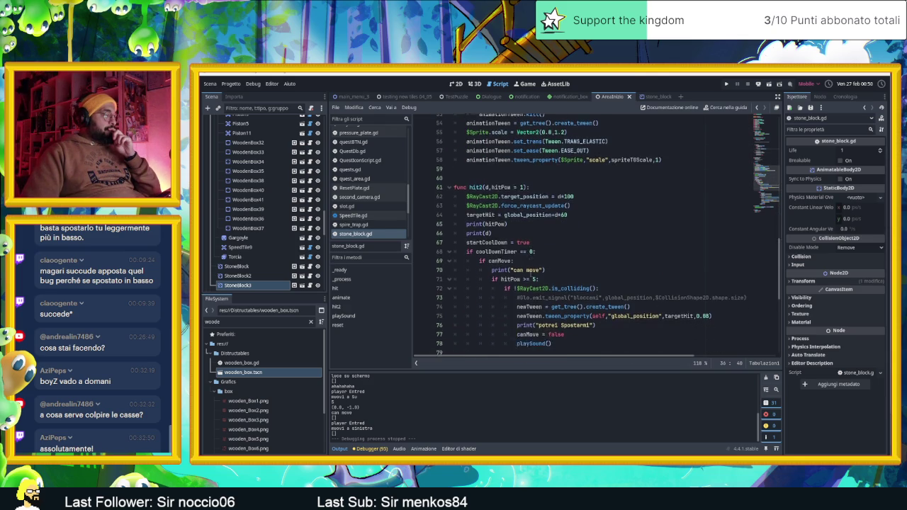
scroll(531, 275, "down", 2)
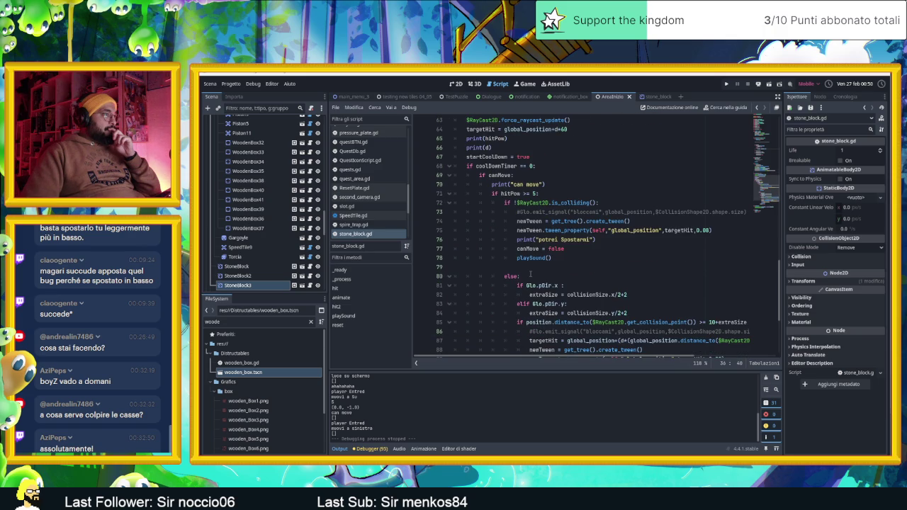
scroll(531, 275, "down", 3)
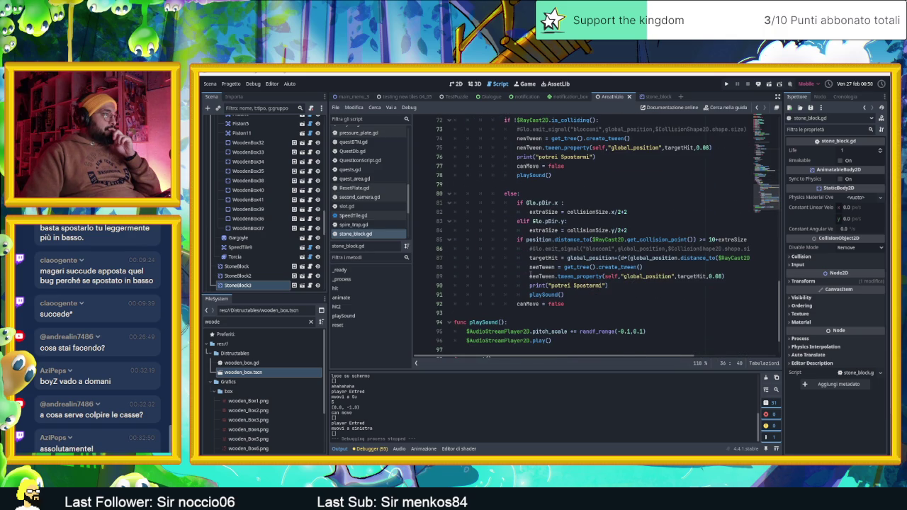
scroll(530, 274, "up", 1)
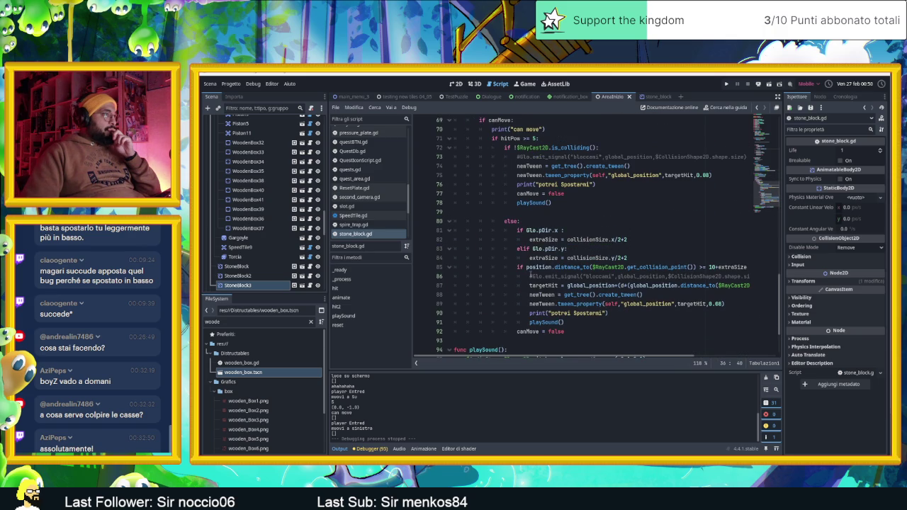
scroll(531, 275, "up", 1)
scroll(531, 275, "down", 2)
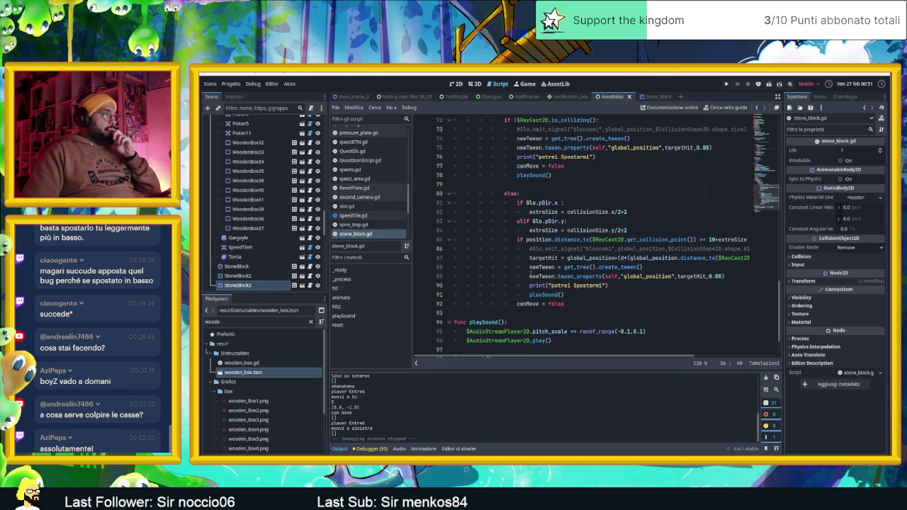
scroll(531, 275, "up", 3)
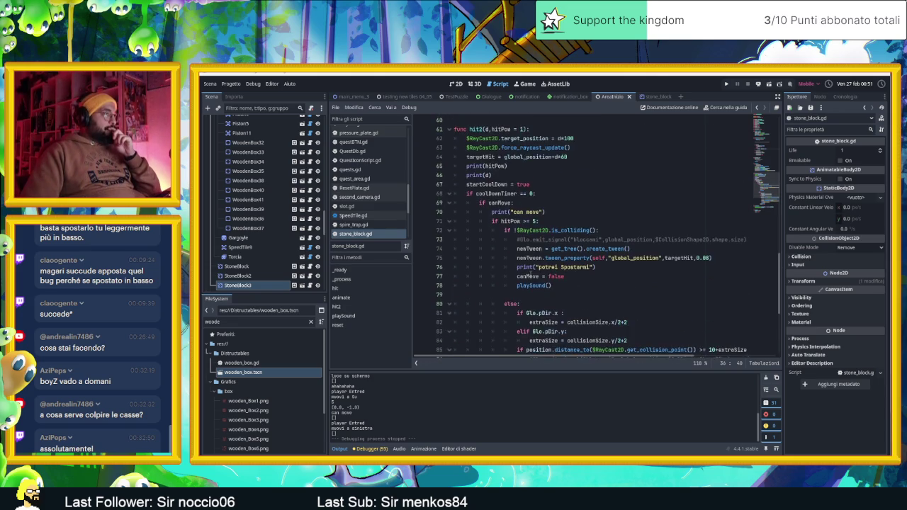
scroll(530, 275, "down", 2)
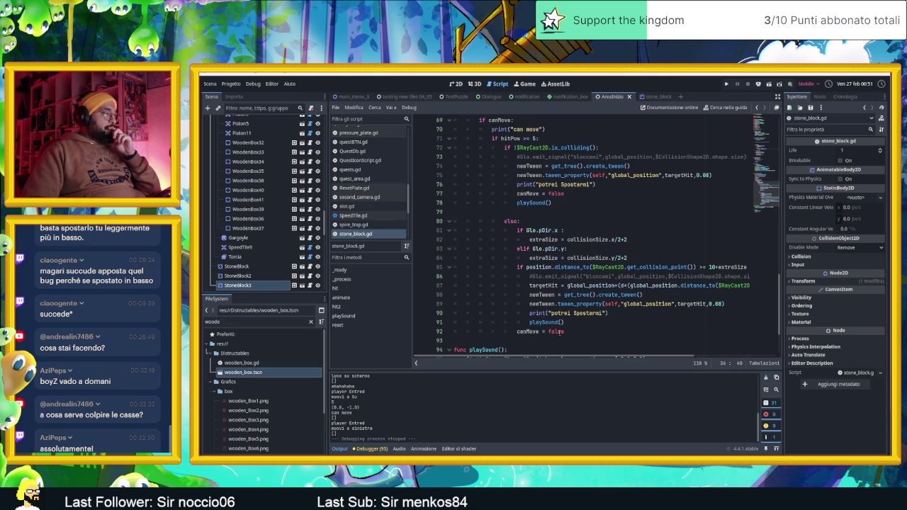
scroll(567, 312, "up", 4)
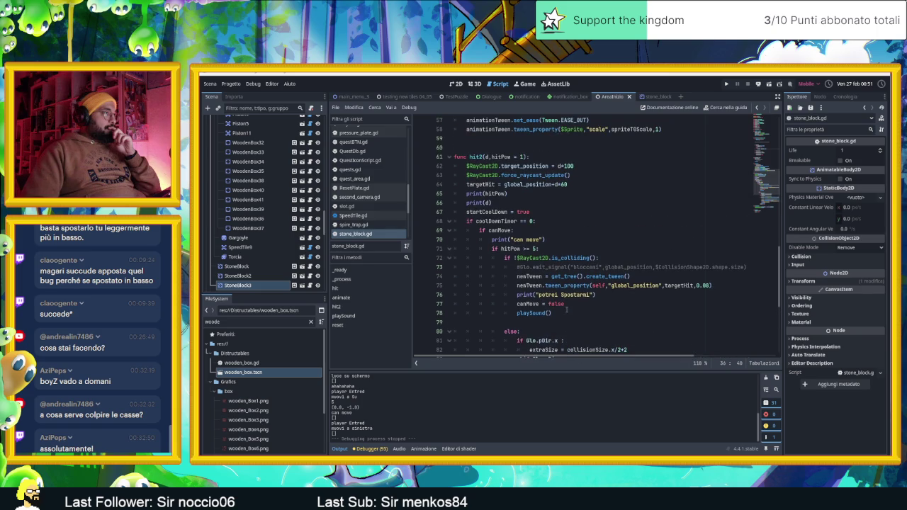
scroll(564, 301, "down", 4)
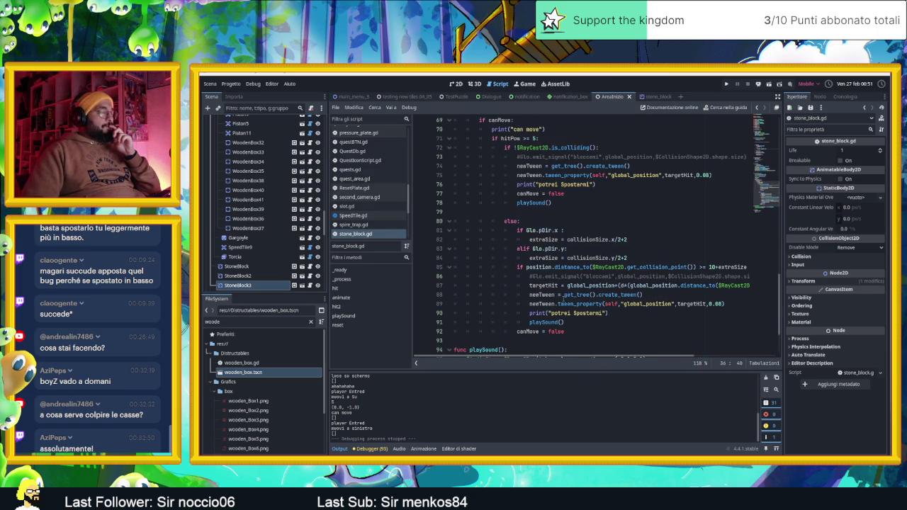
scroll(564, 301, "up", 1)
scroll(562, 299, "up", 3)
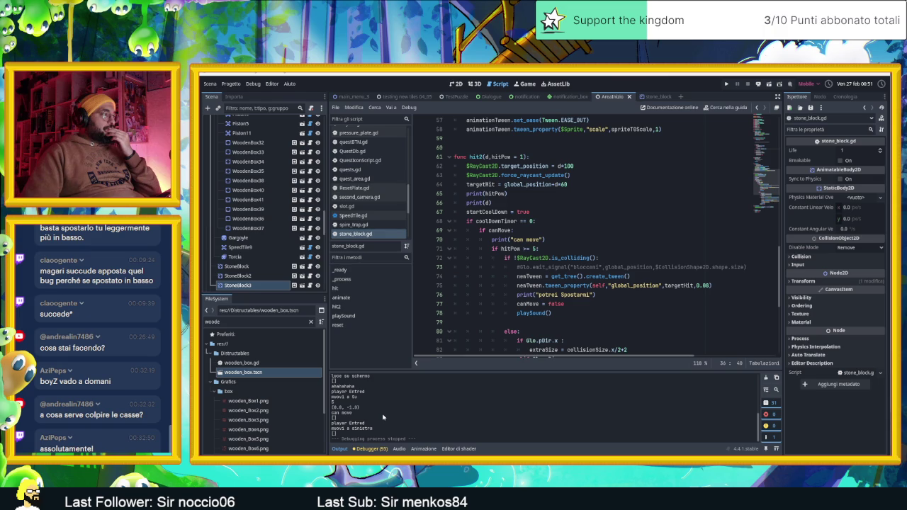
scroll(465, 347, "down", 2)
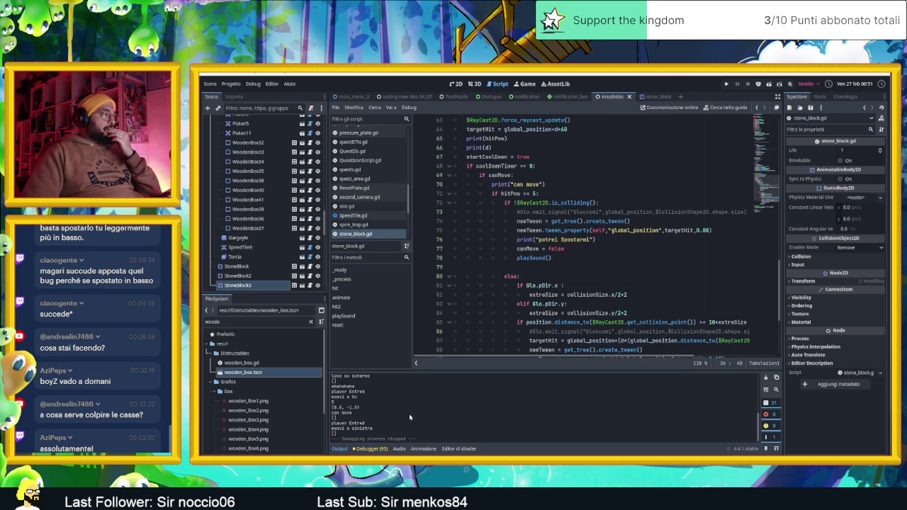
scroll(546, 292, "down", 2)
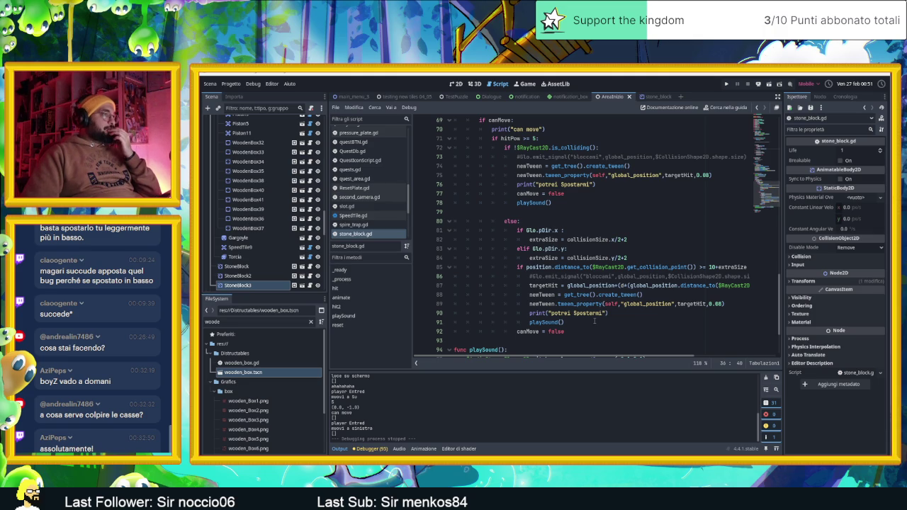
scroll(595, 321, "down", 3)
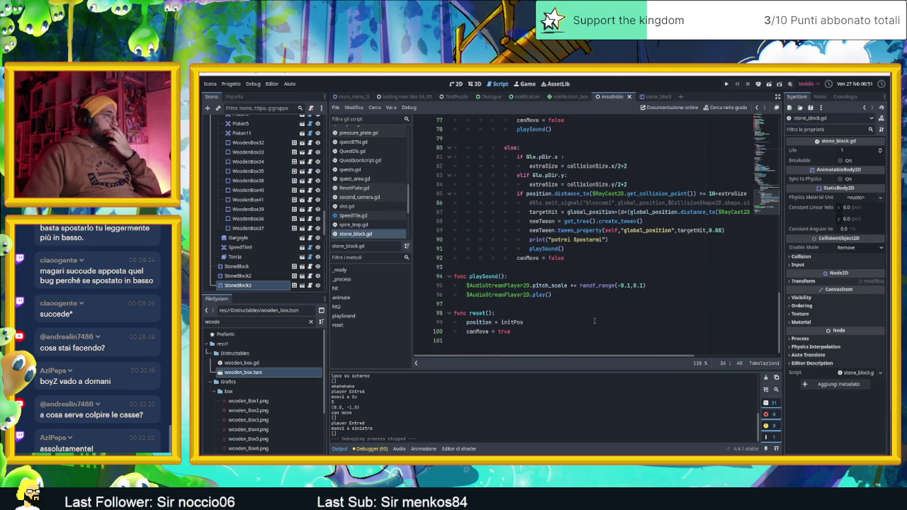
scroll(595, 281, "up", 5)
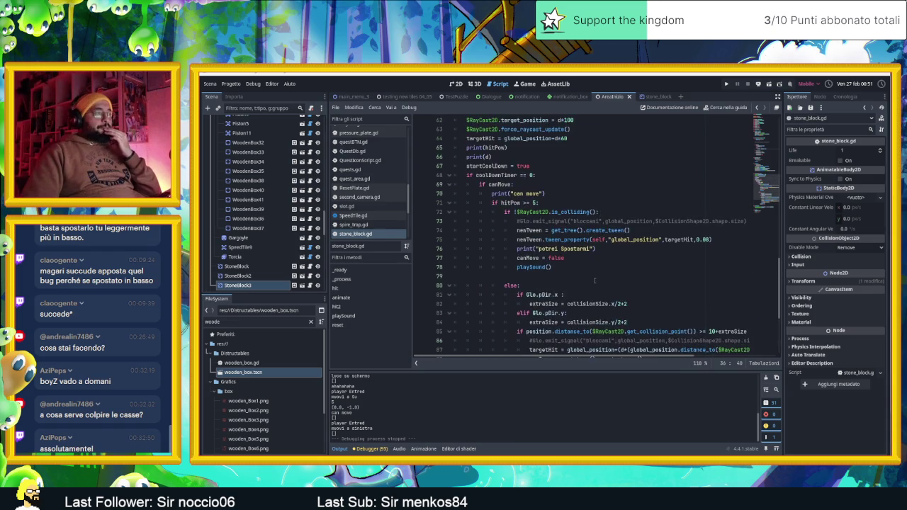
scroll(595, 280, "down", 4)
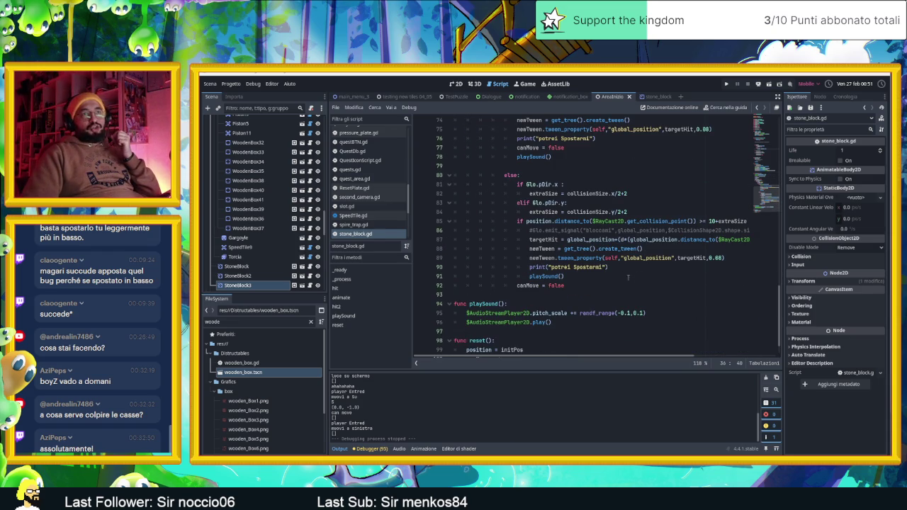
scroll(646, 272, "up", 5)
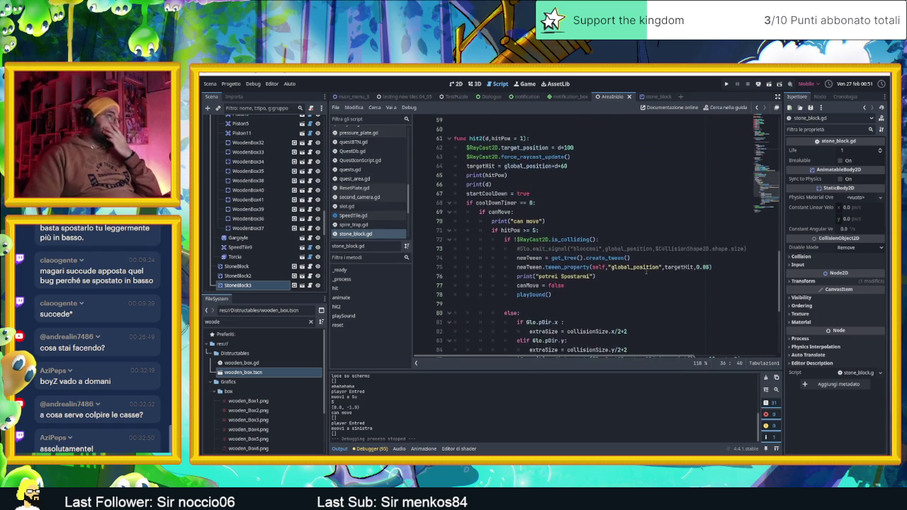
scroll(645, 271, "up", 4)
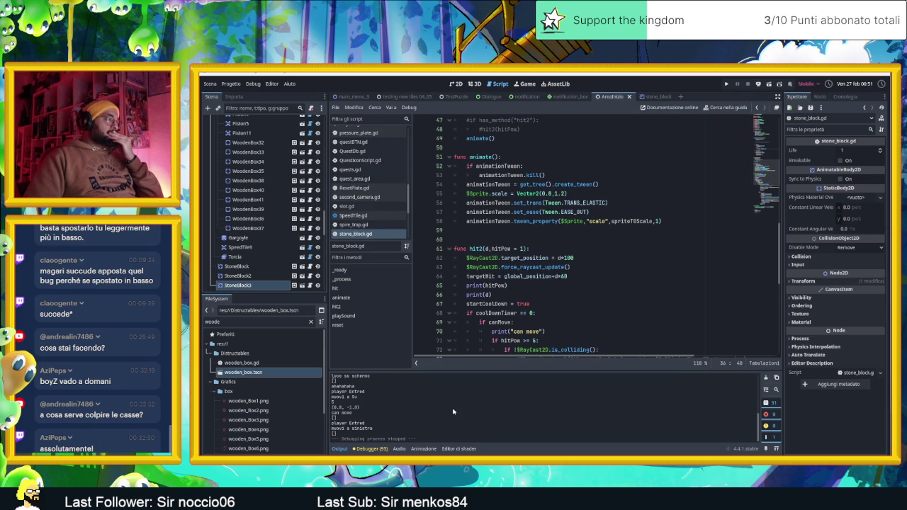
scroll(578, 239, "down", 1)
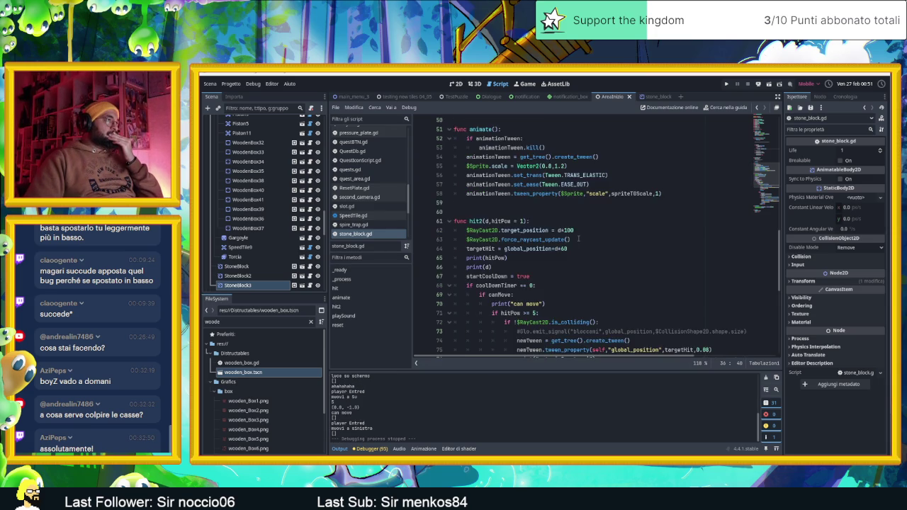
scroll(579, 238, "up", 1)
scroll(578, 238, "down", 3)
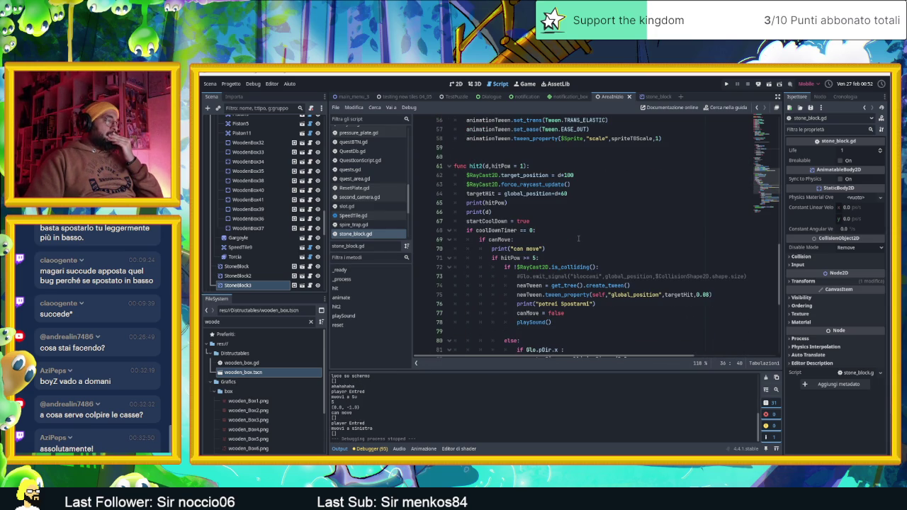
scroll(578, 238, "down", 1)
scroll(578, 239, "down", 2)
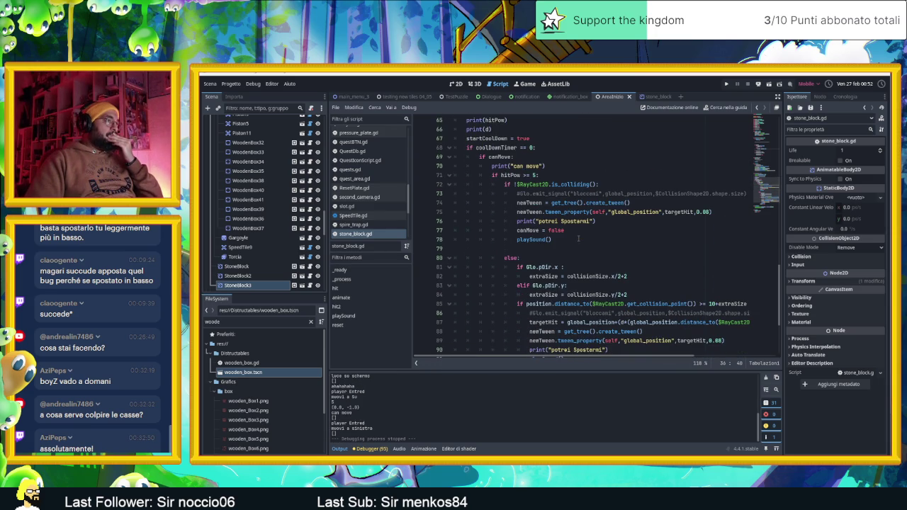
scroll(579, 239, "down", 1)
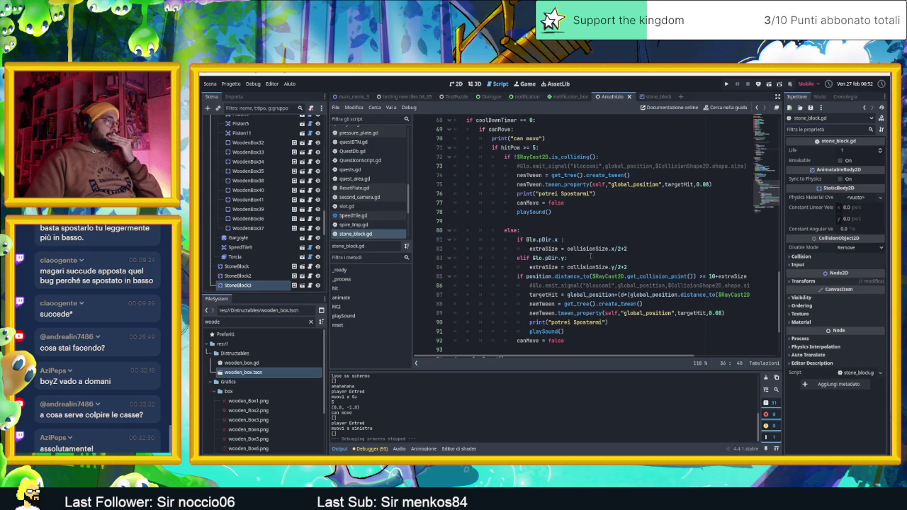
mouse_move(642, 275)
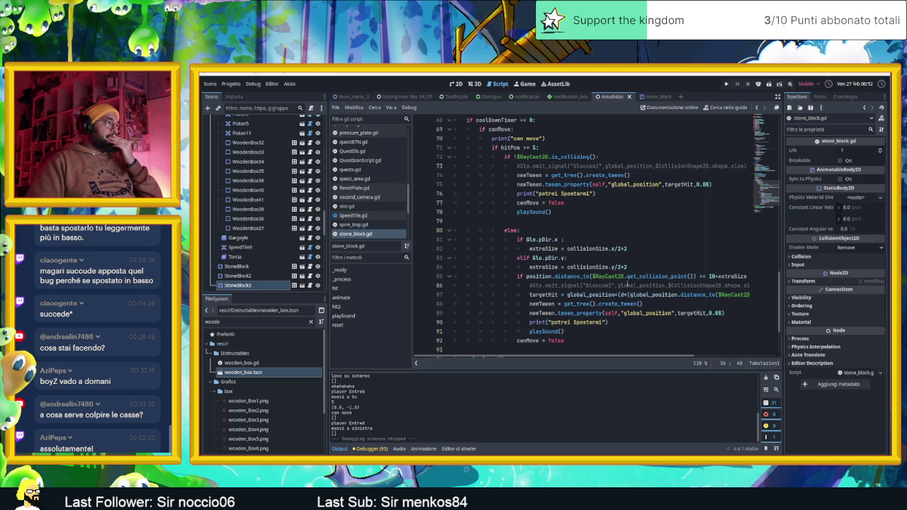
scroll(627, 285, "up", 1)
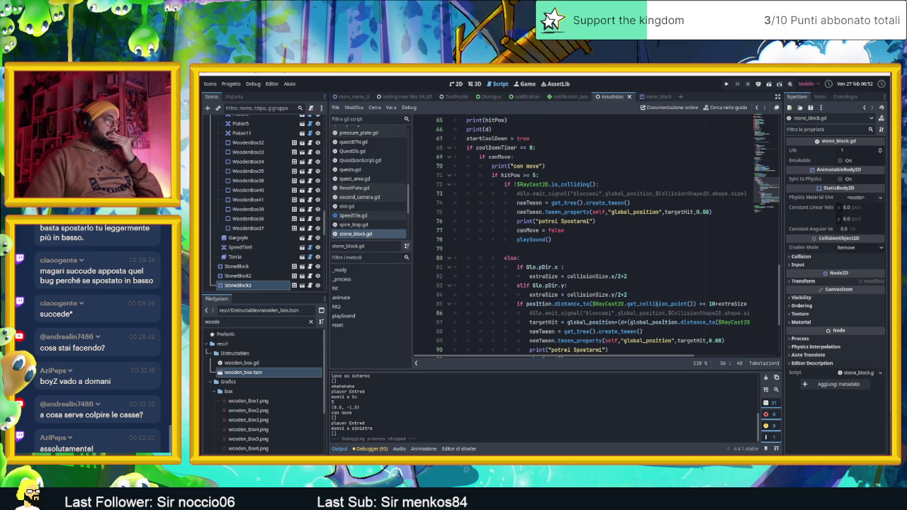
scroll(698, 312, "down", 1)
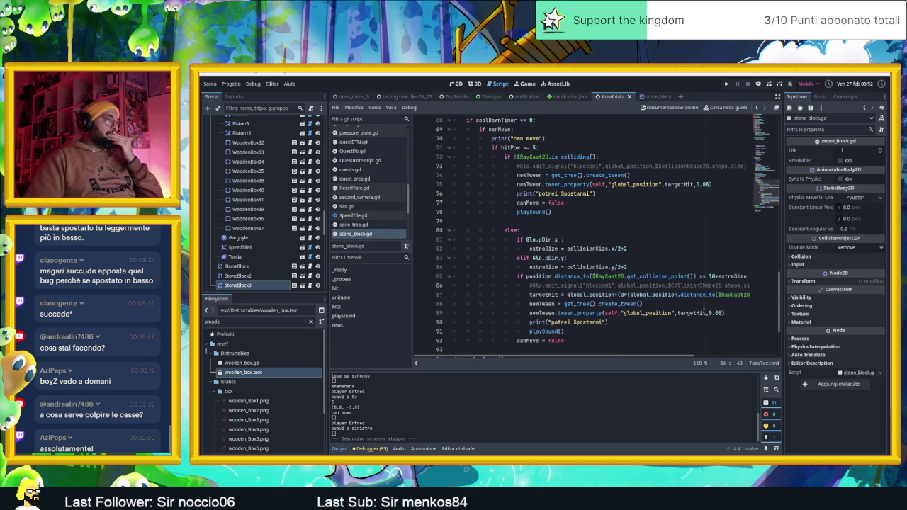
left_click_drag(651, 358, 679, 362)
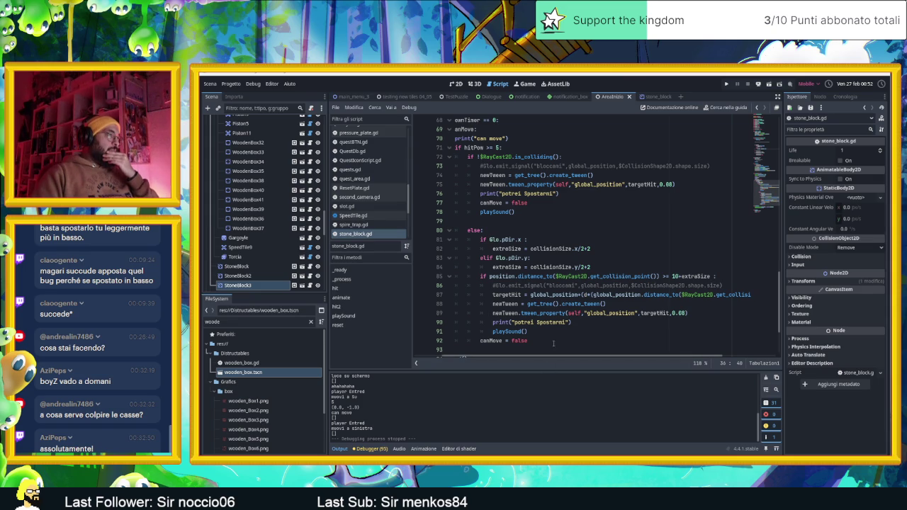
scroll(565, 191, "up", 1)
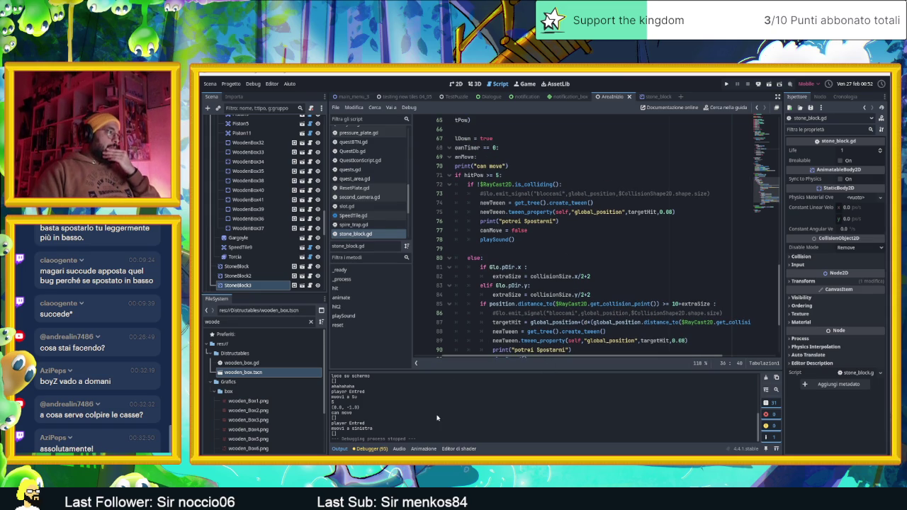
scroll(438, 418, "up", 1)
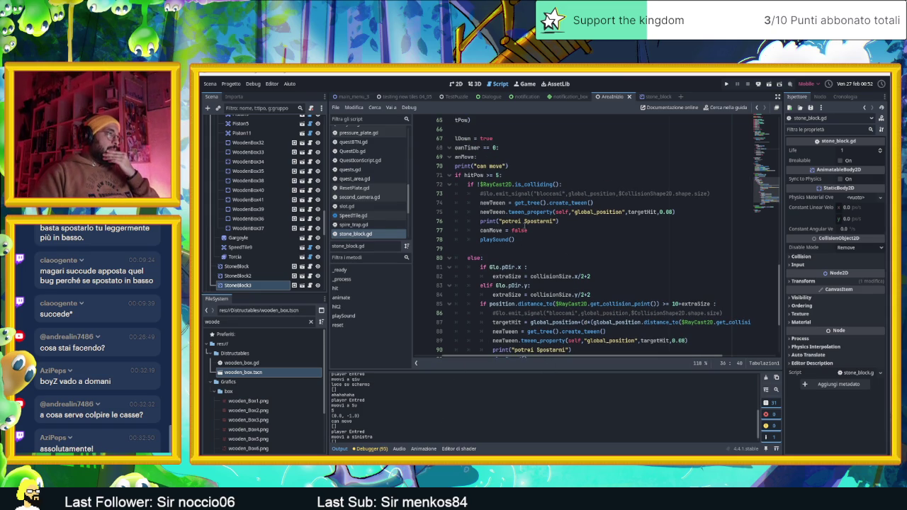
scroll(536, 233, "left", 2)
scroll(558, 225, "up", 1)
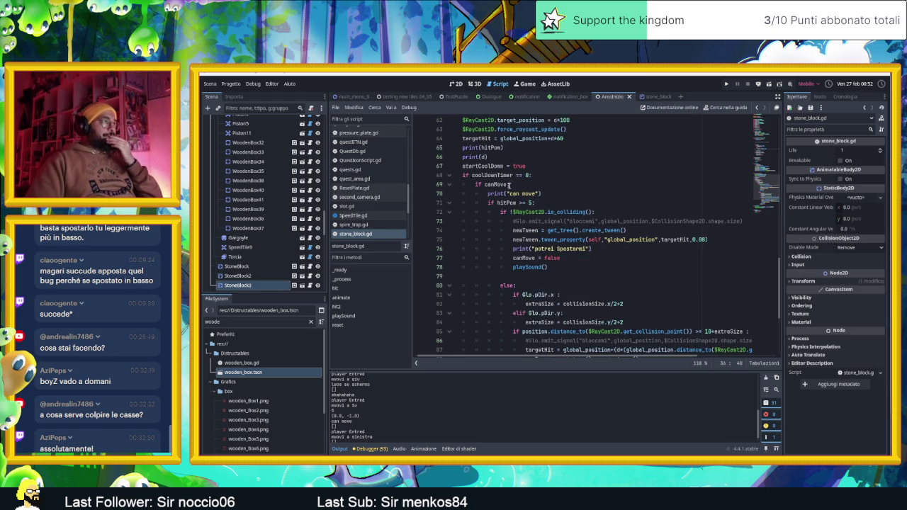
scroll(512, 186, "left", 1)
scroll(512, 186, "up", 1)
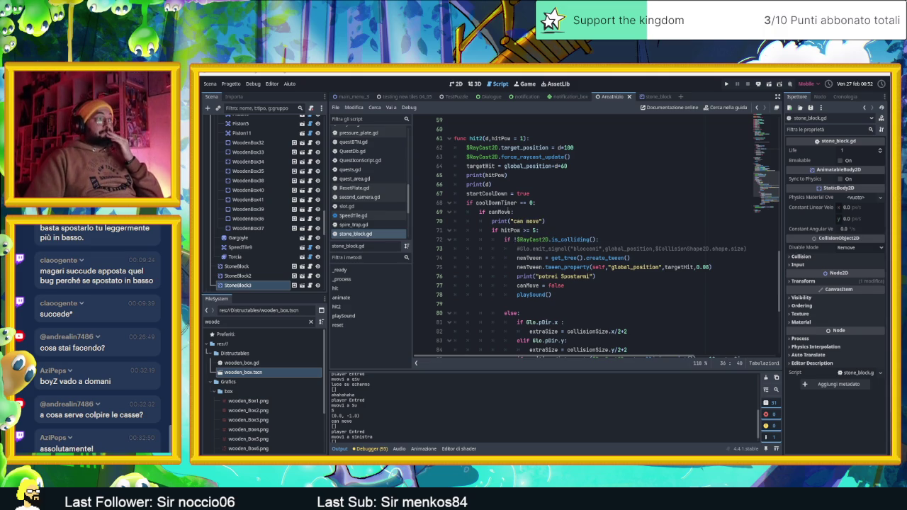
scroll(522, 214, "down", 2)
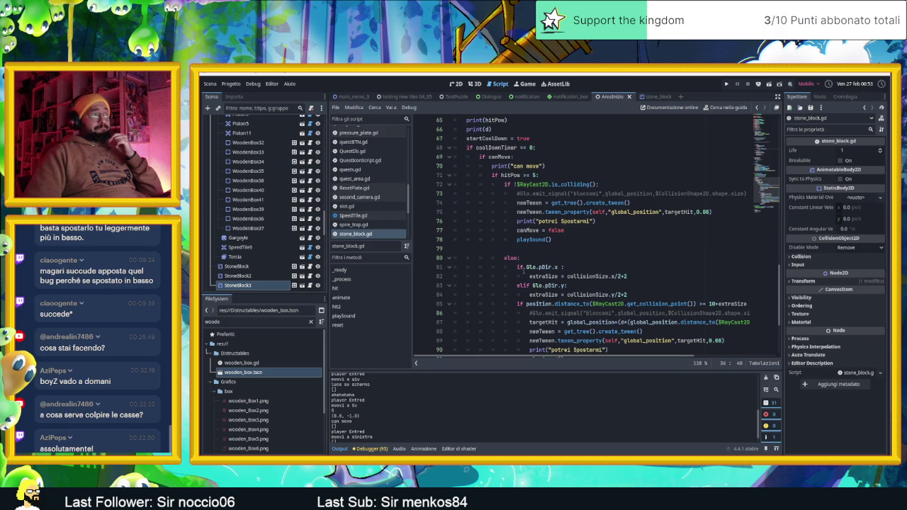
scroll(523, 268, "down", 4)
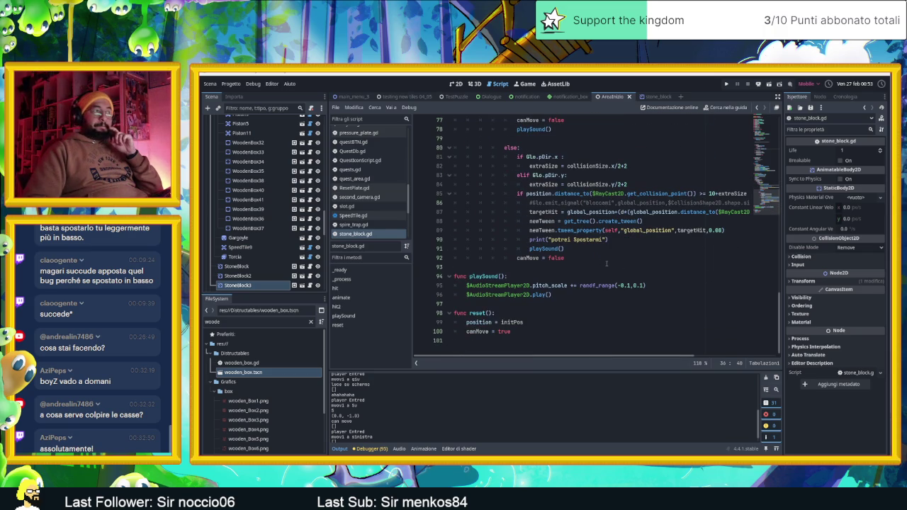
scroll(606, 264, "up", 1)
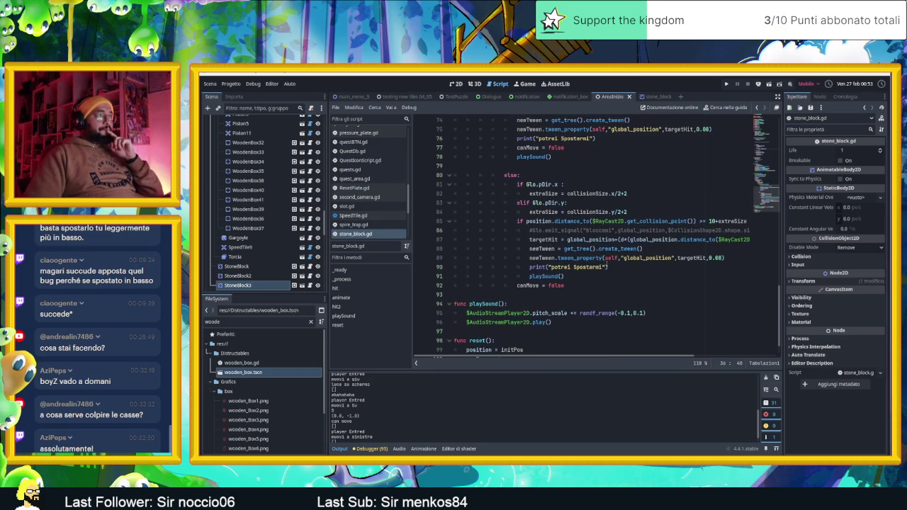
scroll(607, 266, "up", 2)
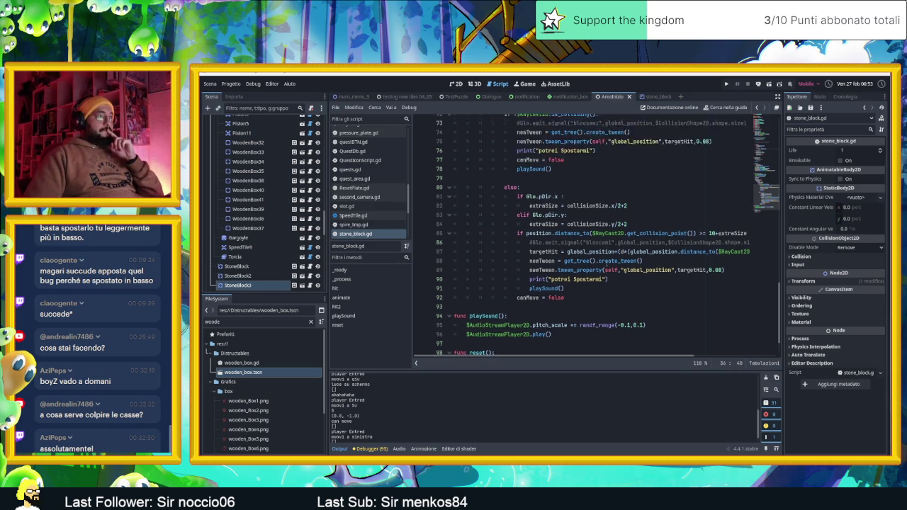
scroll(607, 265, "up", 1)
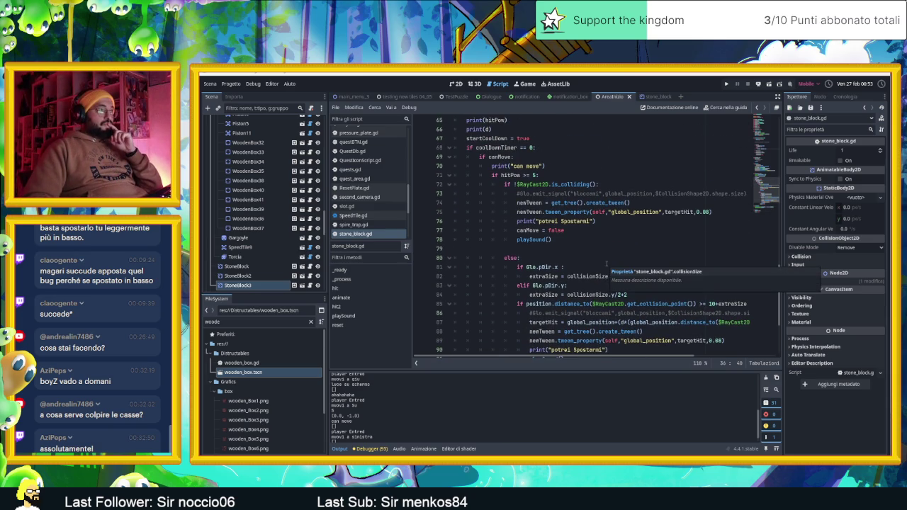
scroll(606, 263, "up", 9)
scroll(606, 266, "up", 12)
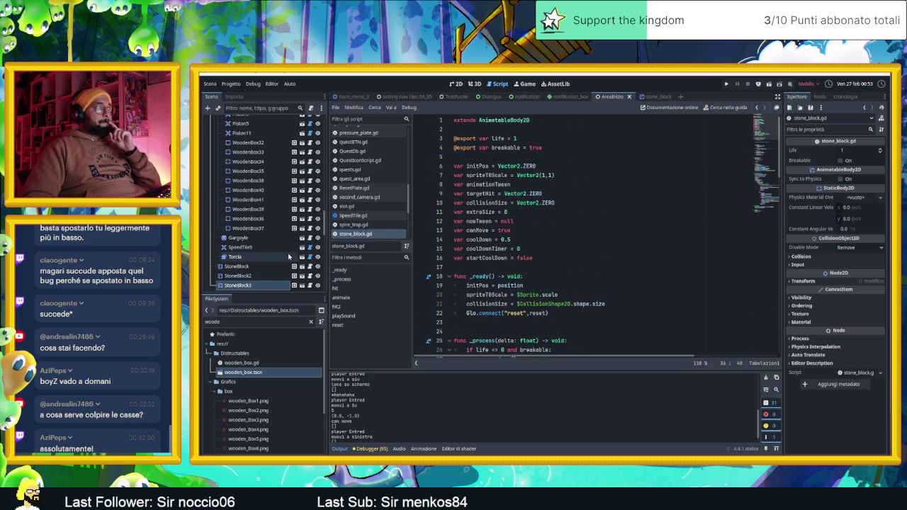
- Open the stone_block scene, select its RayCast2D node, and list its signals in the Node tab
left_click(656, 96)
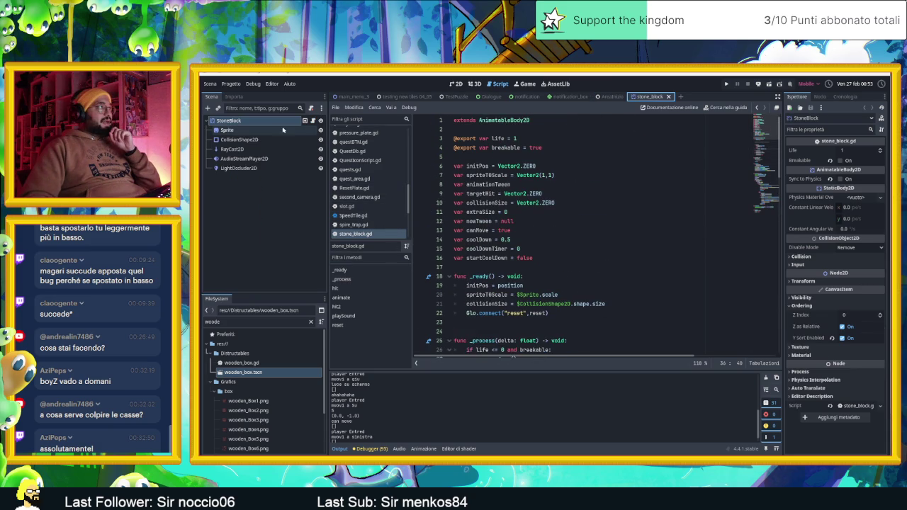
left_click(241, 149)
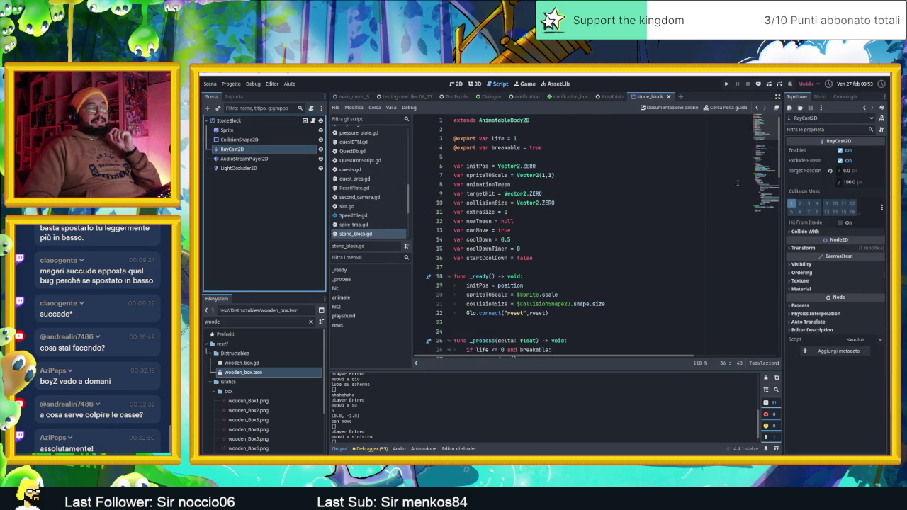
left_click(817, 98)
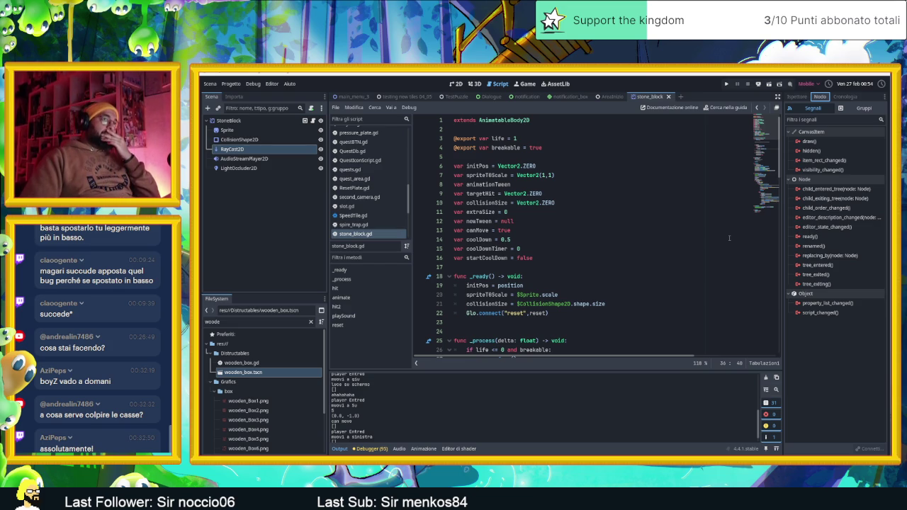
- Find _process in stone_block.gd and insert blank line 37 after position = position.round()
scroll(729, 238, "down", 3)
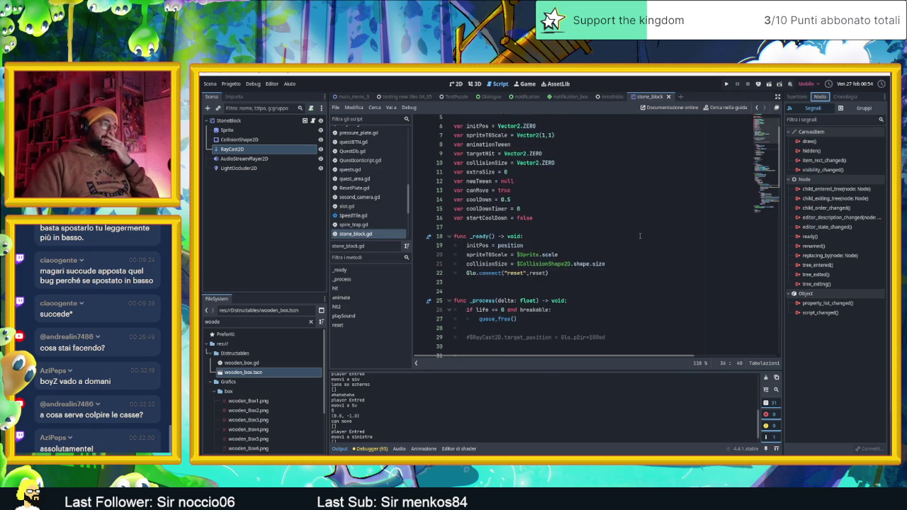
scroll(619, 248, "down", 6)
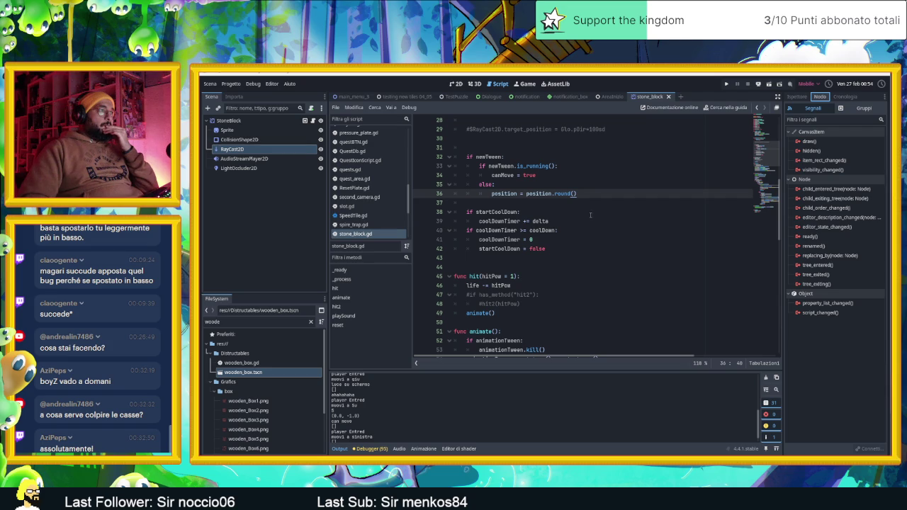
scroll(598, 240, "up", 1)
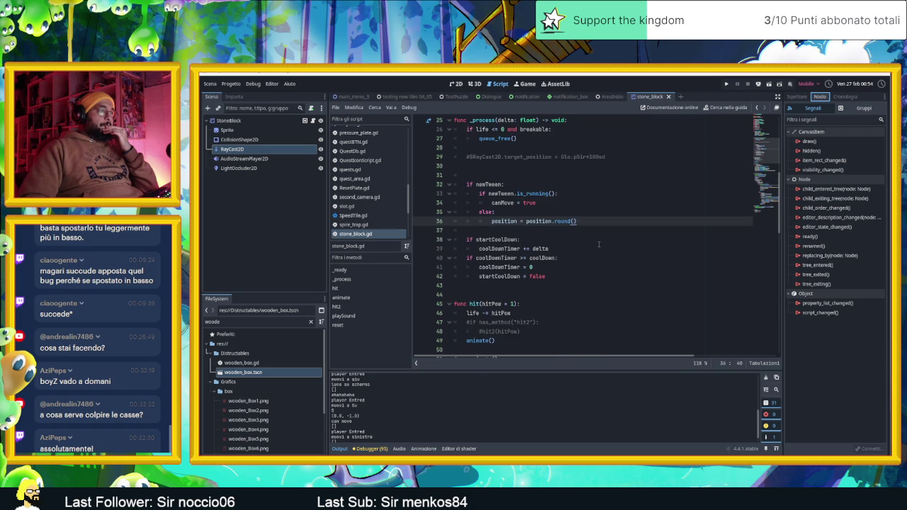
scroll(599, 244, "down", 1)
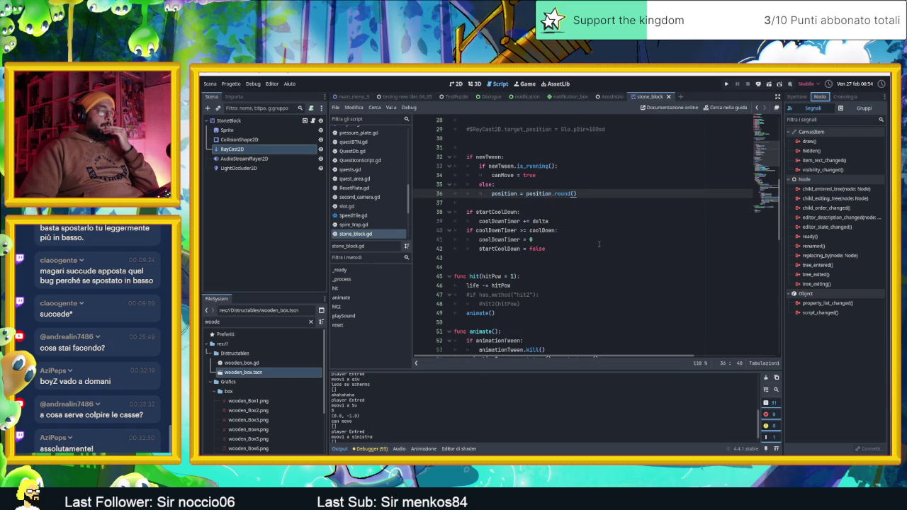
scroll(599, 244, "up", 1)
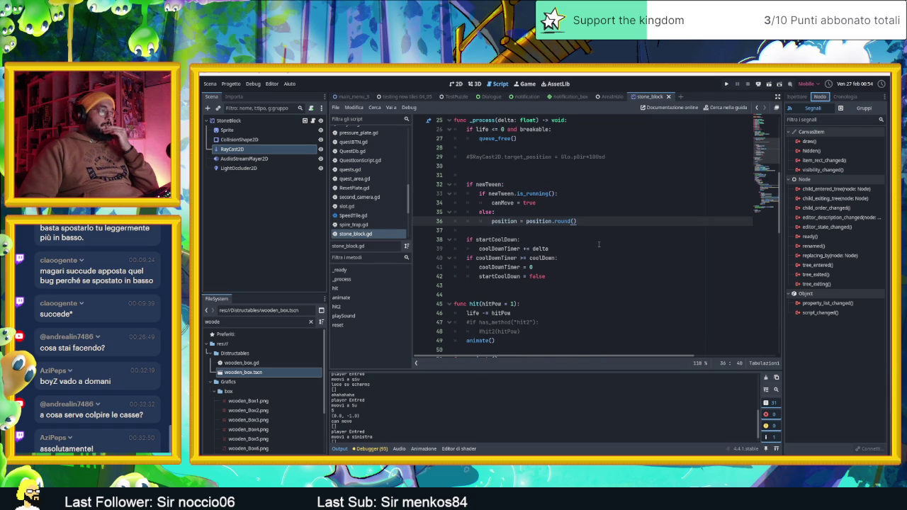
scroll(599, 244, "down", 1)
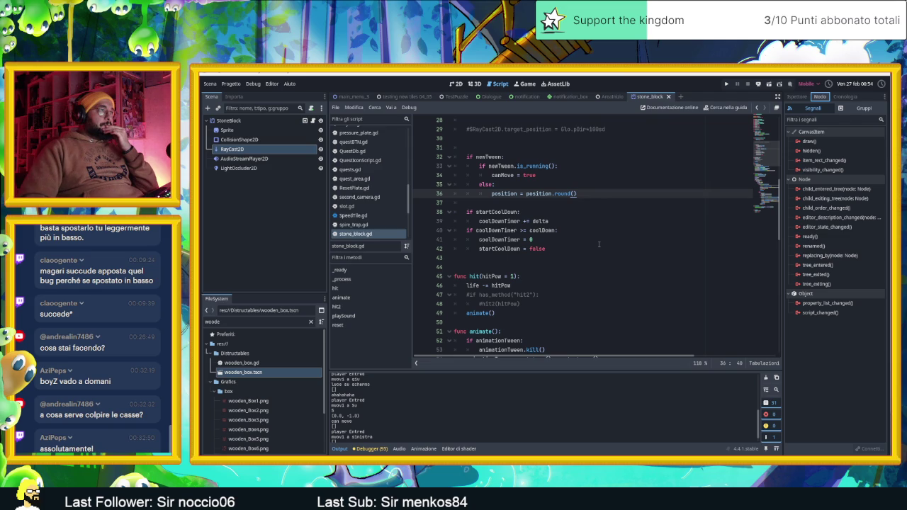
scroll(599, 244, "up", 1)
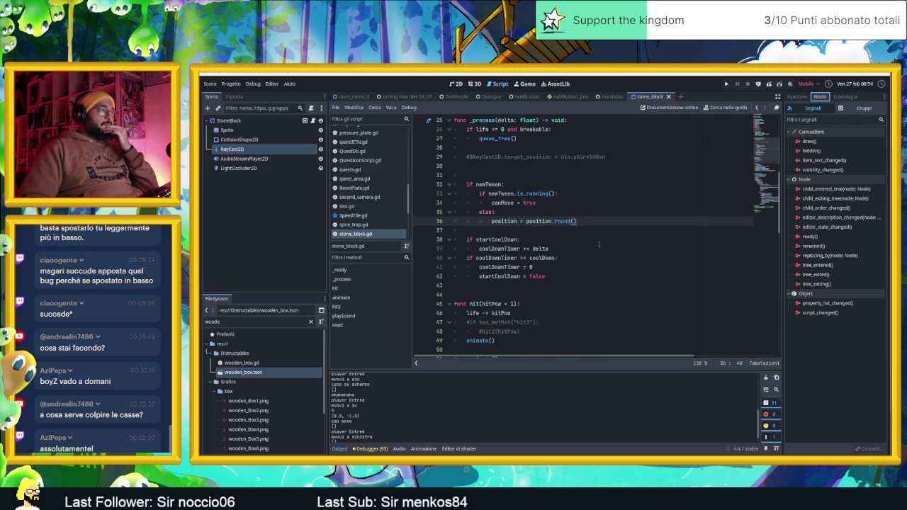
scroll(599, 245, "up", 1)
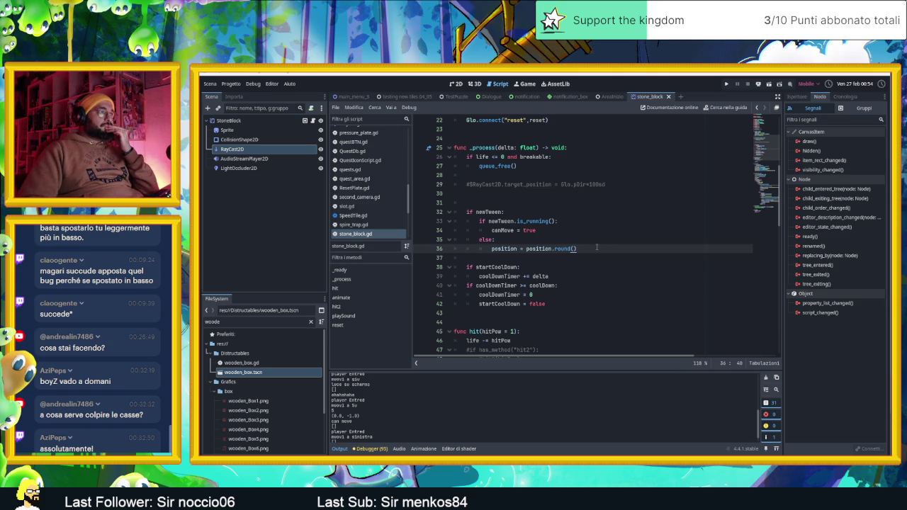
key("Return")
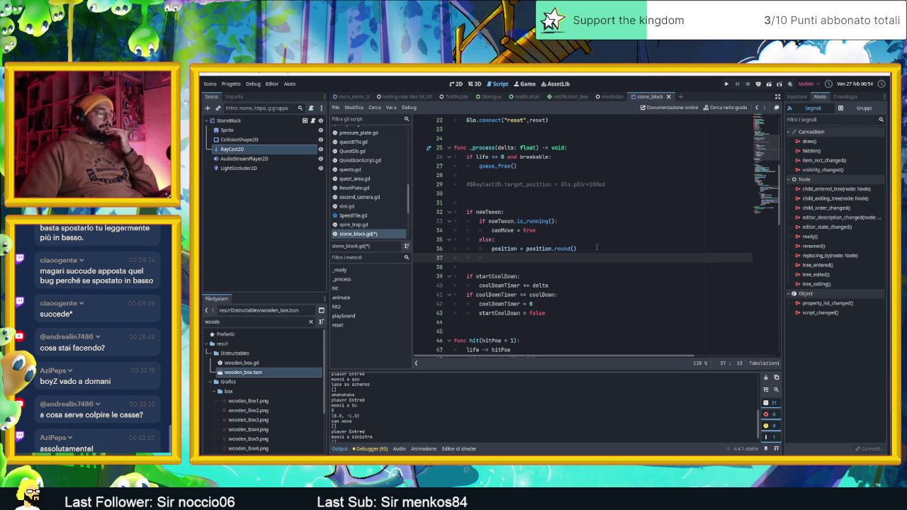
- Write 'if $RayCast2D.is_colliding():' on line 37 using autocomplete
key("BackSpace")
type("i")
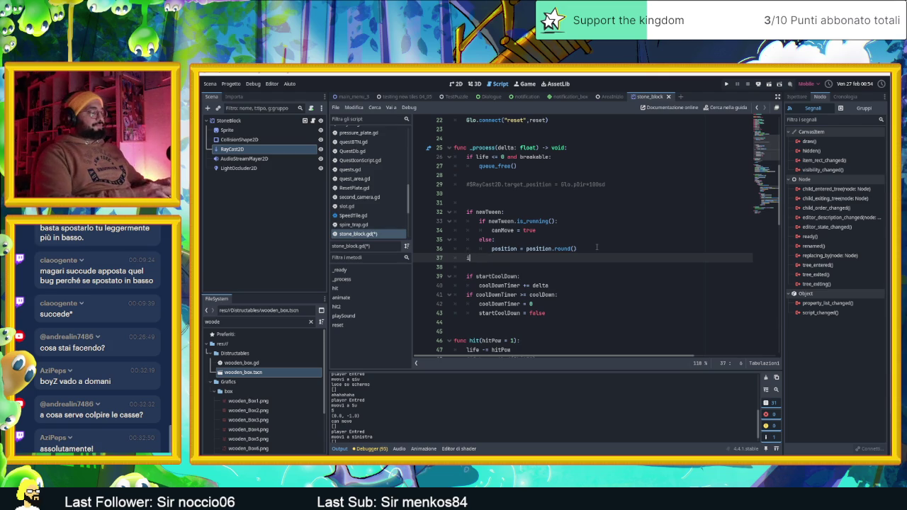
type("f ")
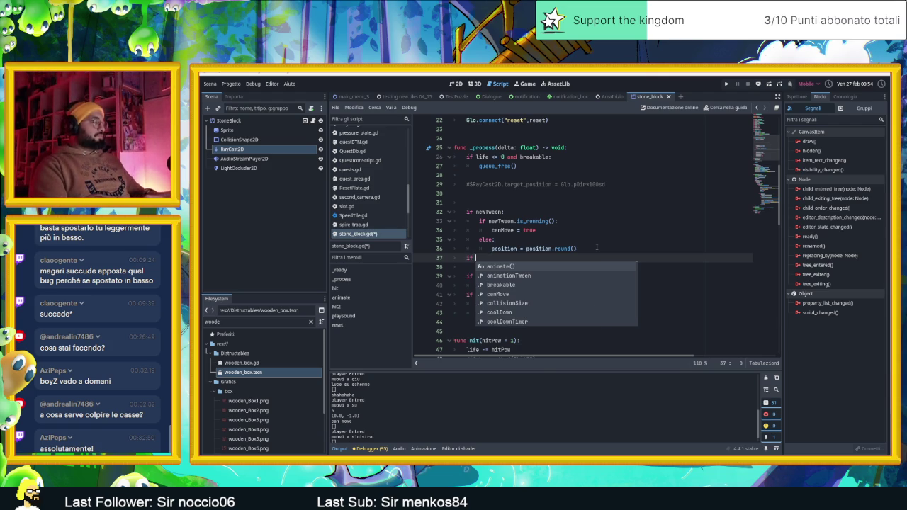
type("$ra")
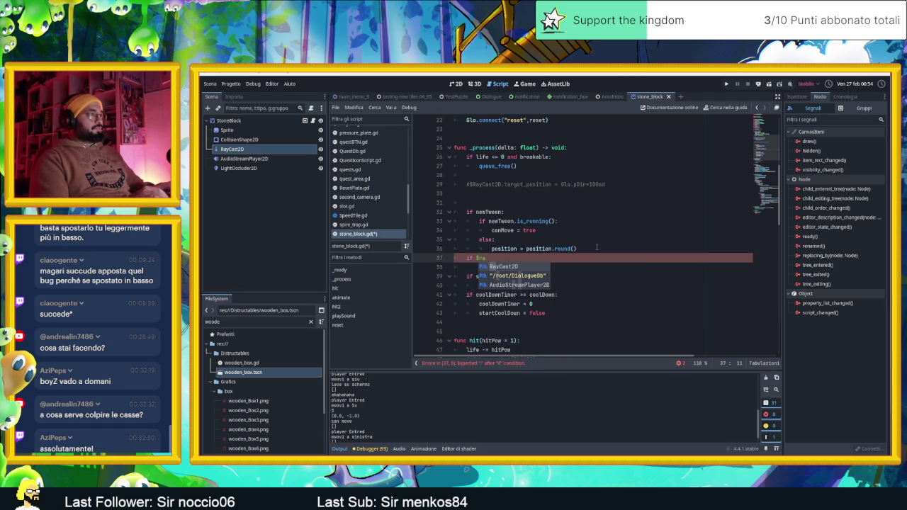
key("Return")
type("is_co")
key("Return")
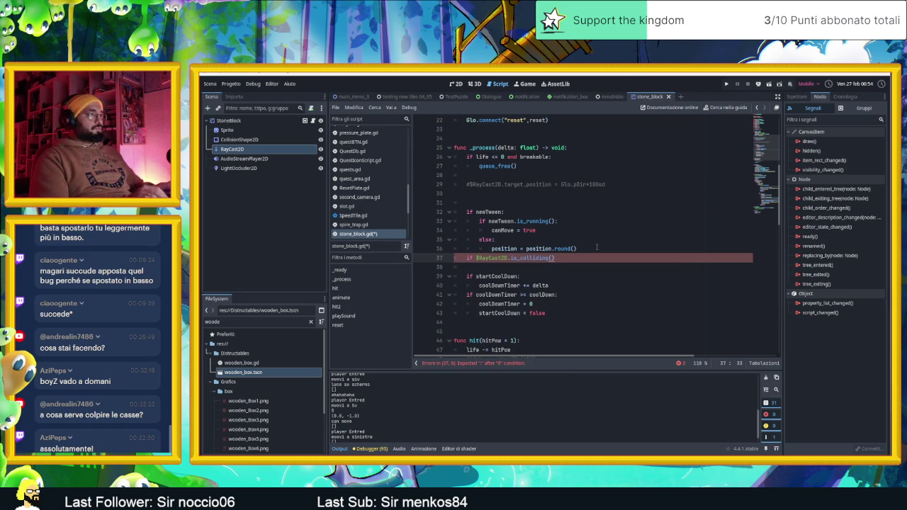
type(":")
key("Return")
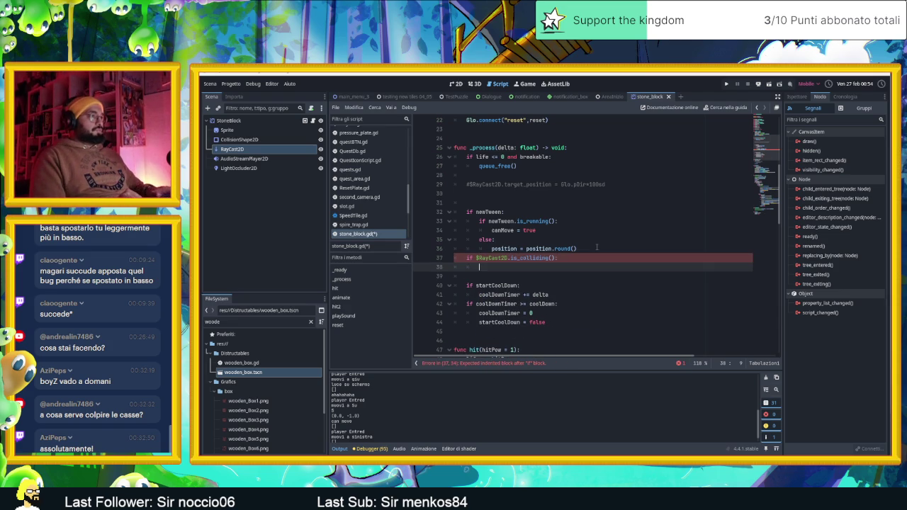
- Negate the condition with '!' and add 'canMove = true' as its body on line 38
key("Up")
type("\"")
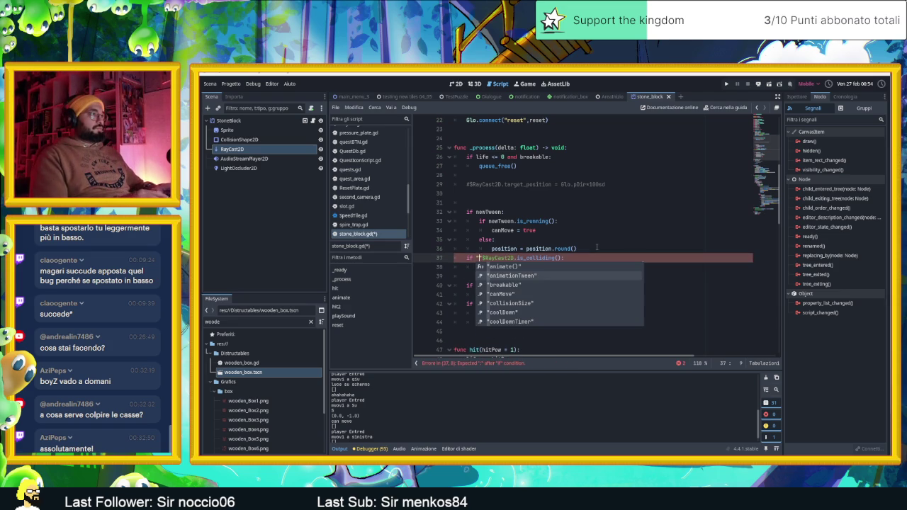
key("BackSpace")
type("!")
key("Down")
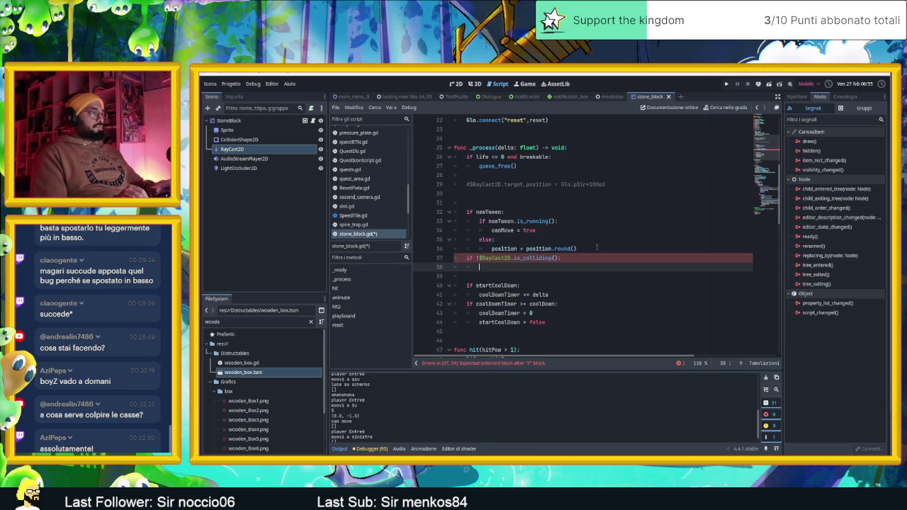
type("can")
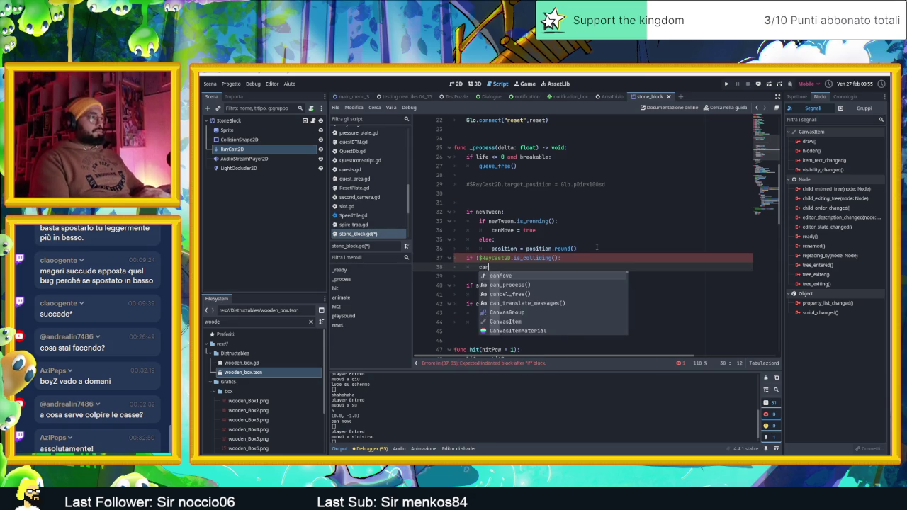
key("Return")
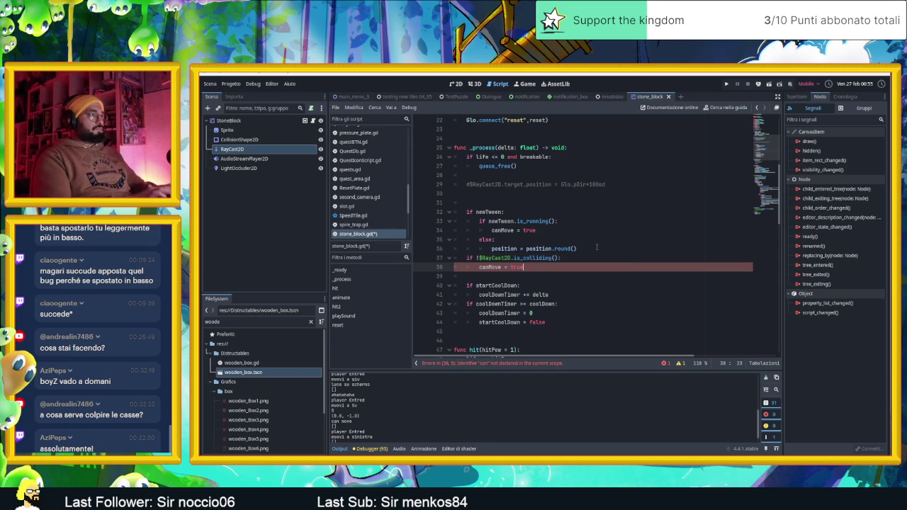
left_click(602, 247)
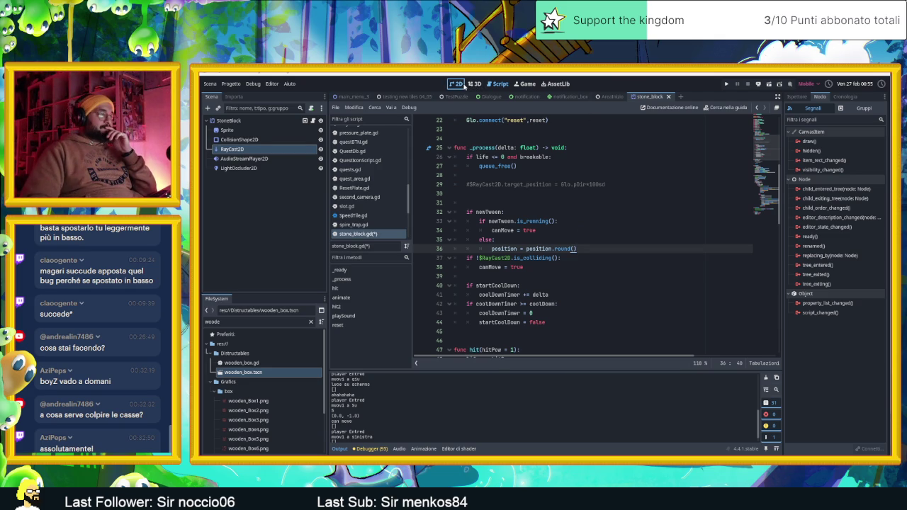
- Open the AreaInizio level scene and run it with F6 in the embedded Game view
left_click(464, 85)
scroll(609, 229, "down", 5)
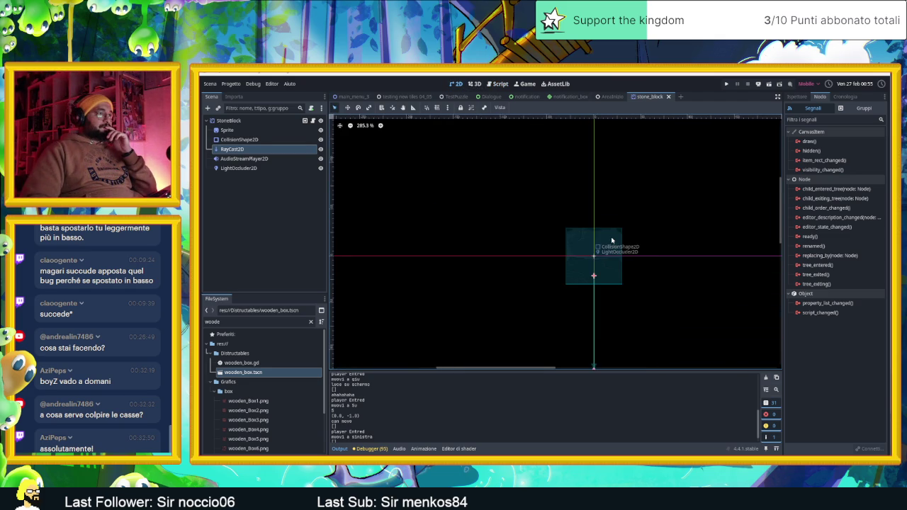
scroll(611, 241, "down", 3)
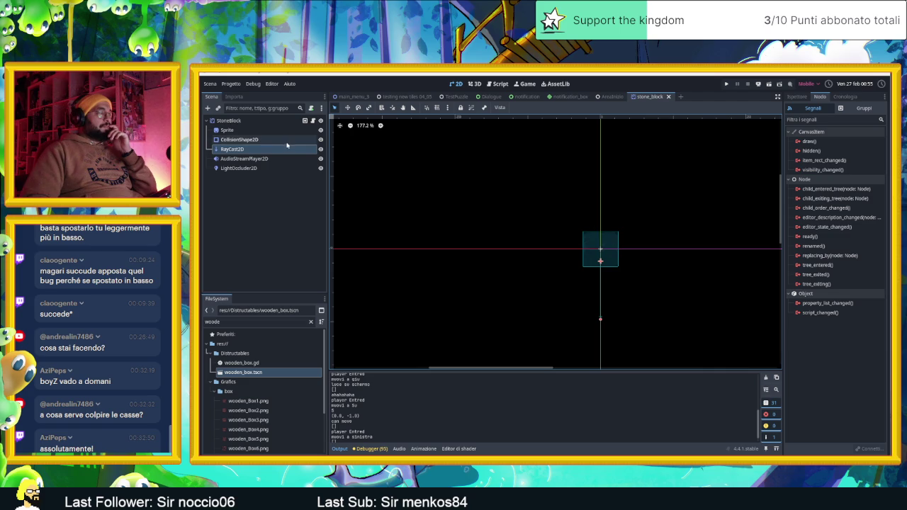
left_click(611, 97)
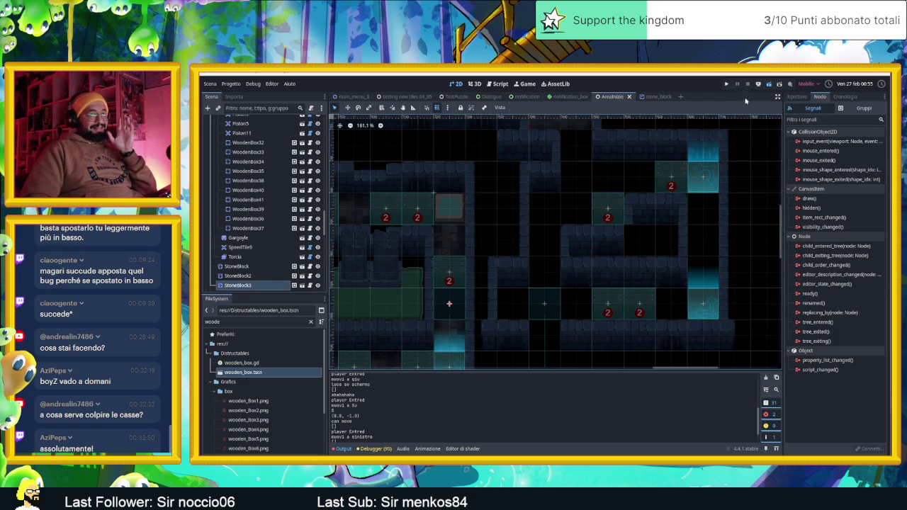
key("F6")
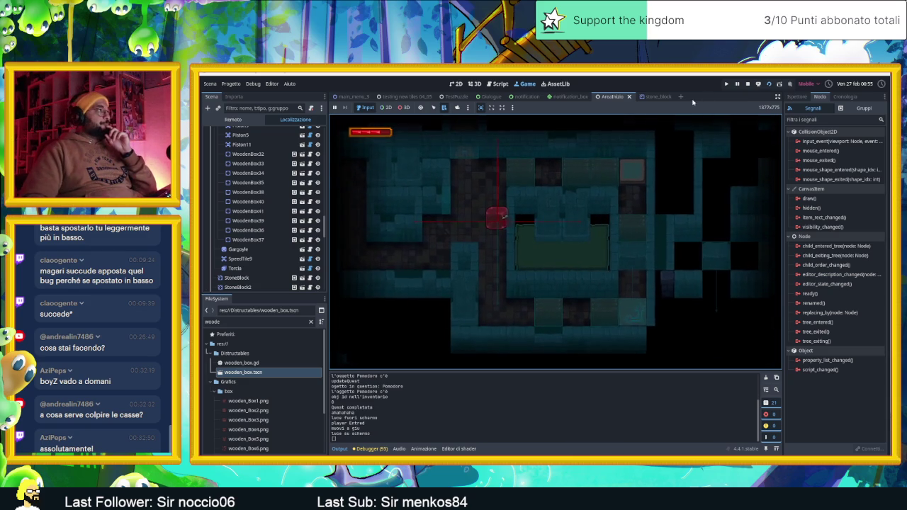
- Pick the running StoneBlock via 2D list-select, review its properties in the Inspector, then stop the game
left_click(386, 107)
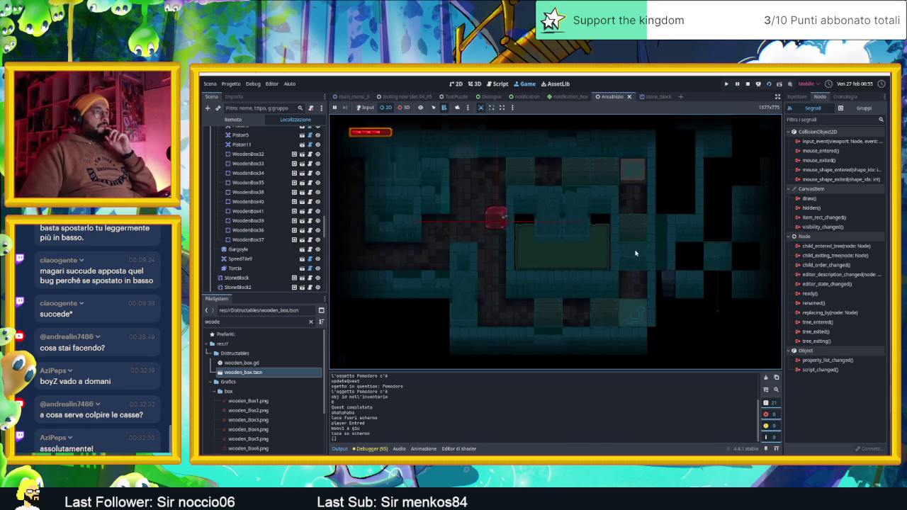
right_click(636, 254)
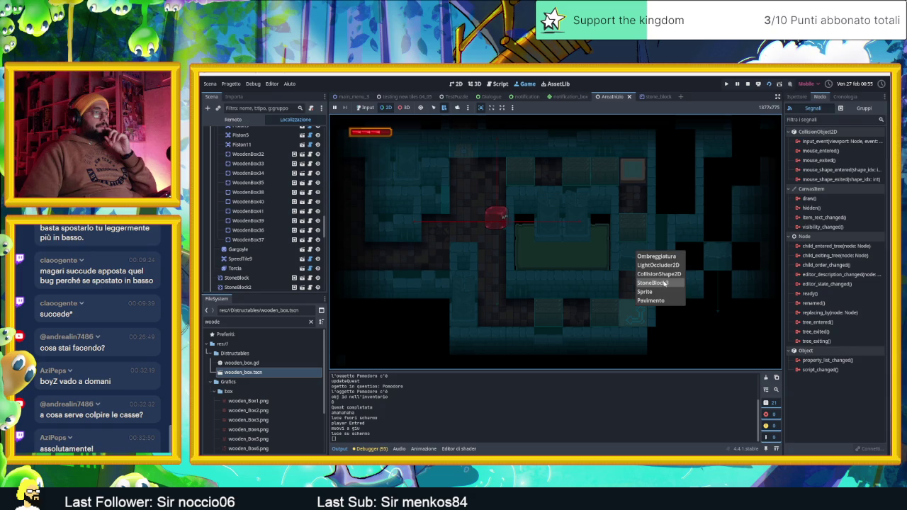
left_click(665, 283)
left_click(798, 97)
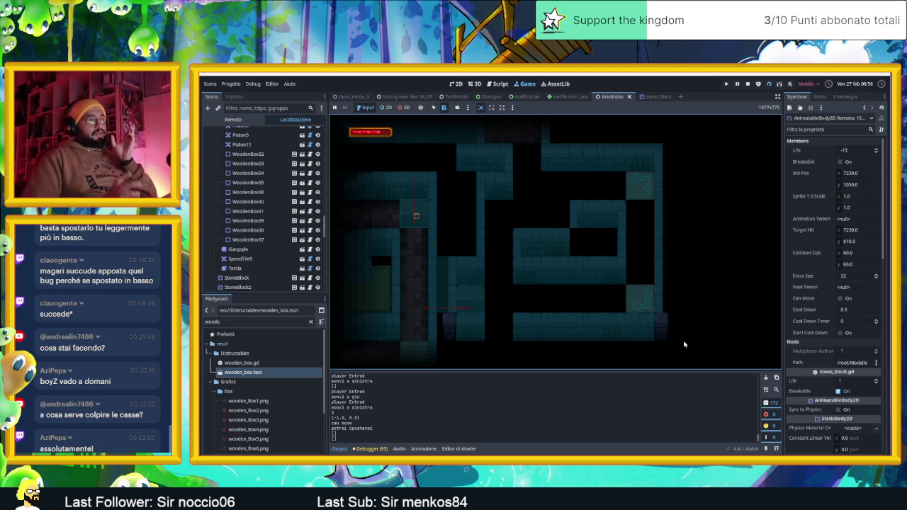
left_click(746, 86)
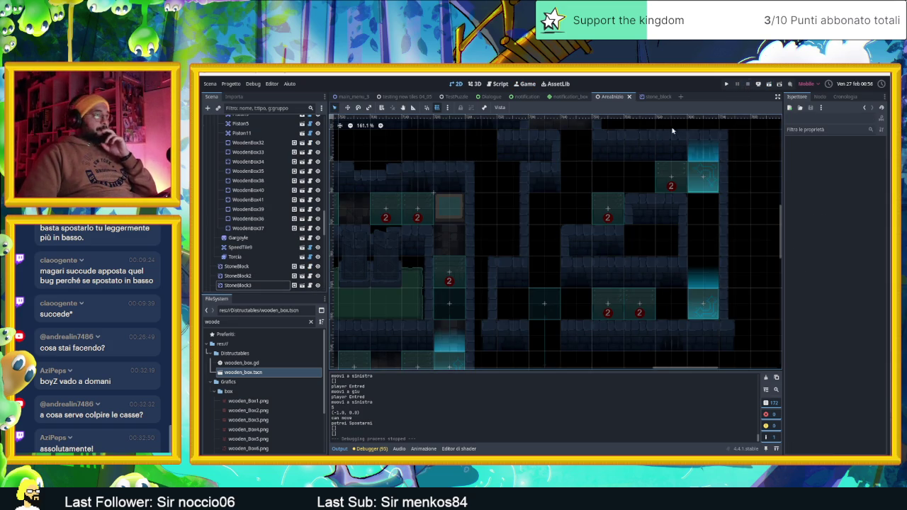
scroll(666, 252, "down", 4)
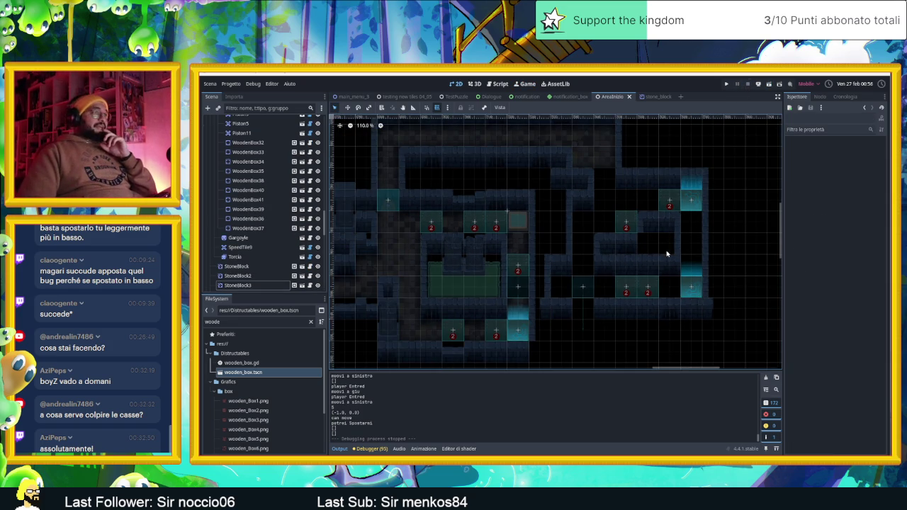
scroll(666, 253, "down", 4)
scroll(638, 225, "up", 2)
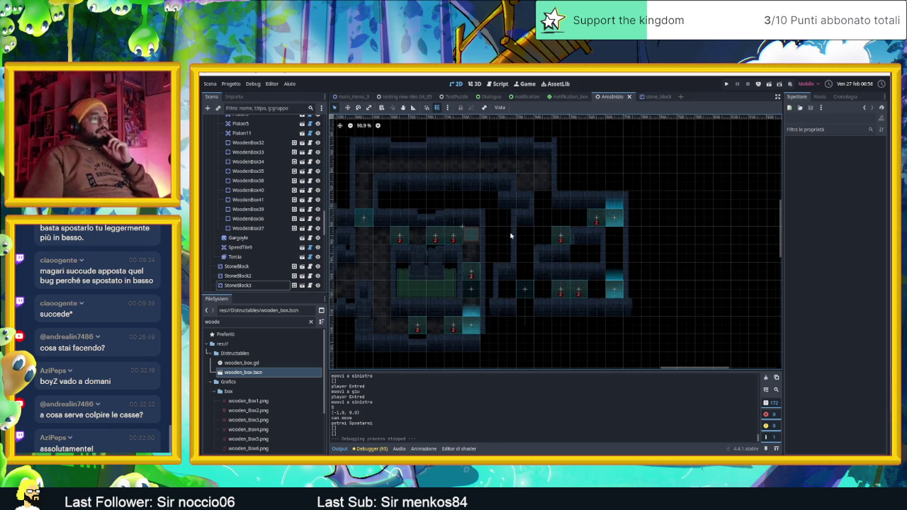
scroll(489, 245, "left", 3)
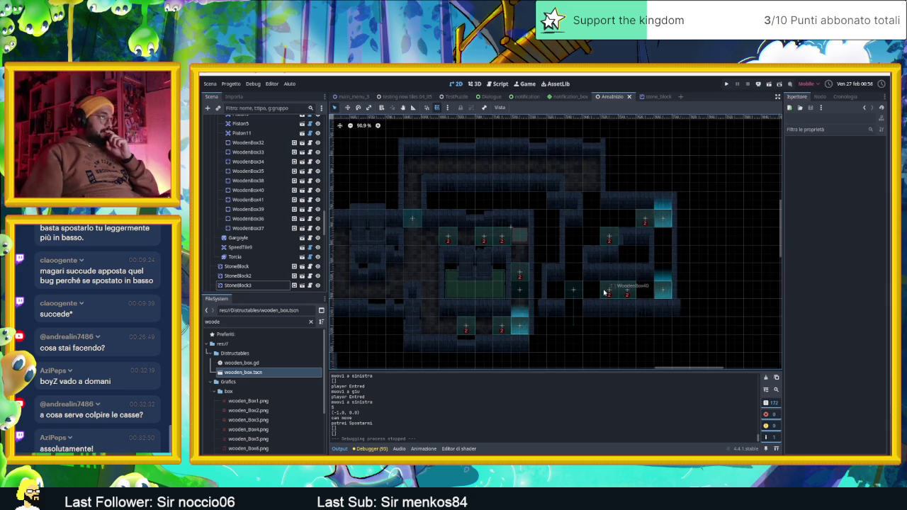
scroll(604, 292, "up", 5)
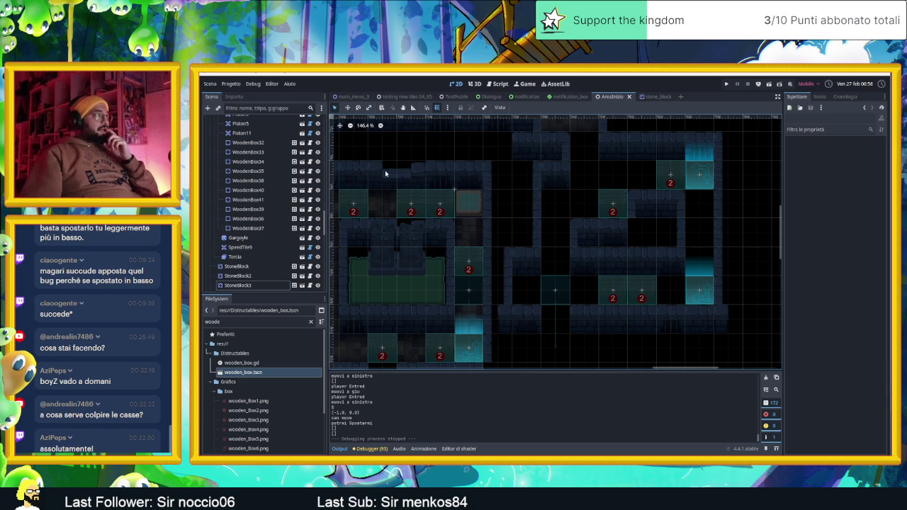
scroll(303, 224, "down", 2)
scroll(303, 216, "up", 7)
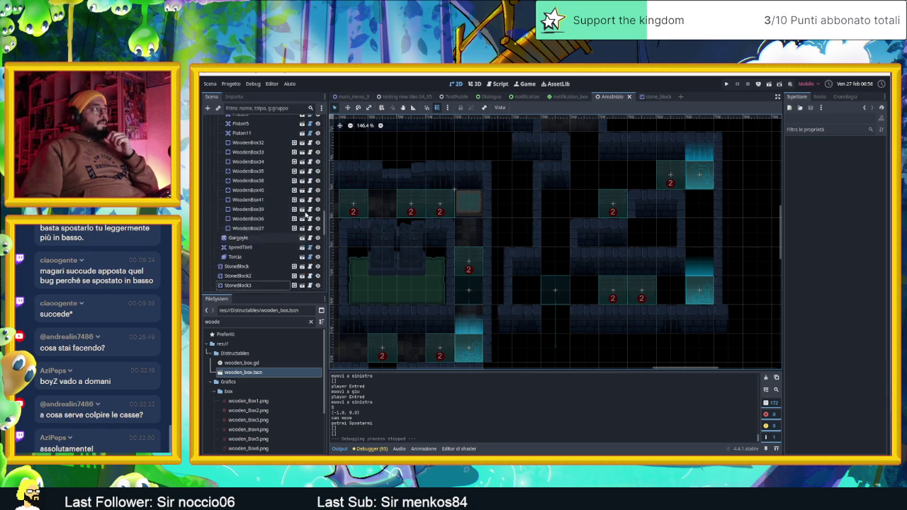
scroll(302, 215, "up", 8)
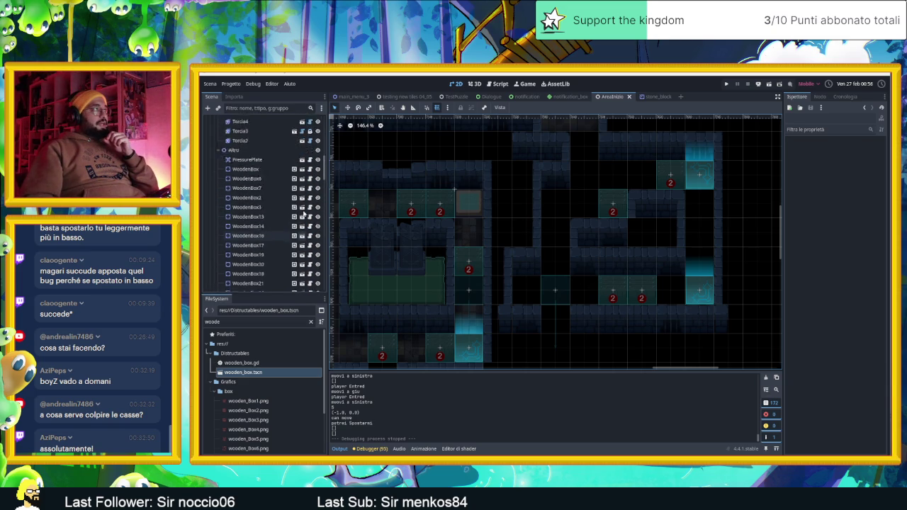
scroll(304, 213, "up", 5)
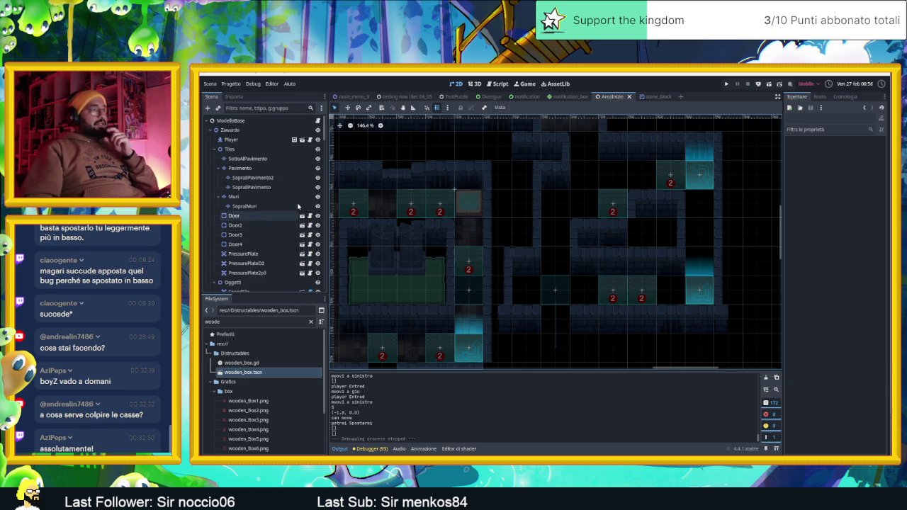
scroll(408, 239, "up", 4)
scroll(540, 262, "down", 8)
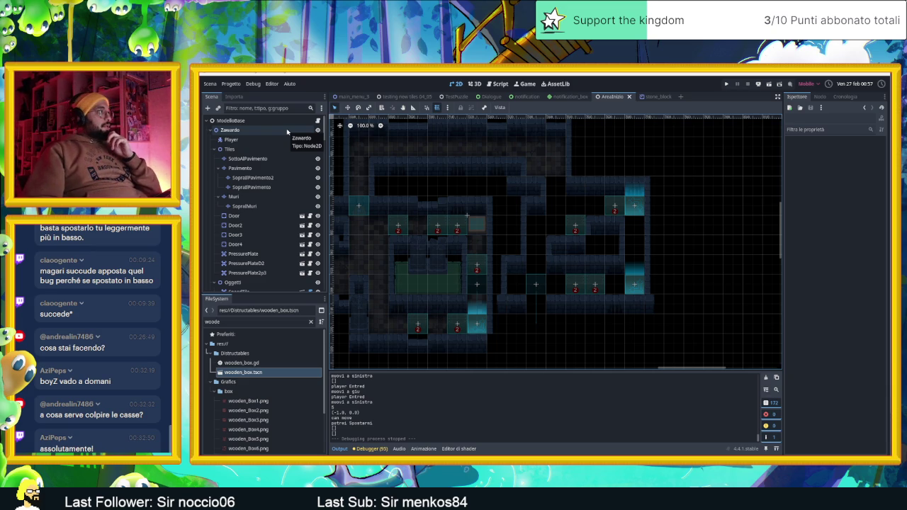
- Paint a Matonelle Full Random terrain tile on the Pavimento floor layer
left_click(240, 168)
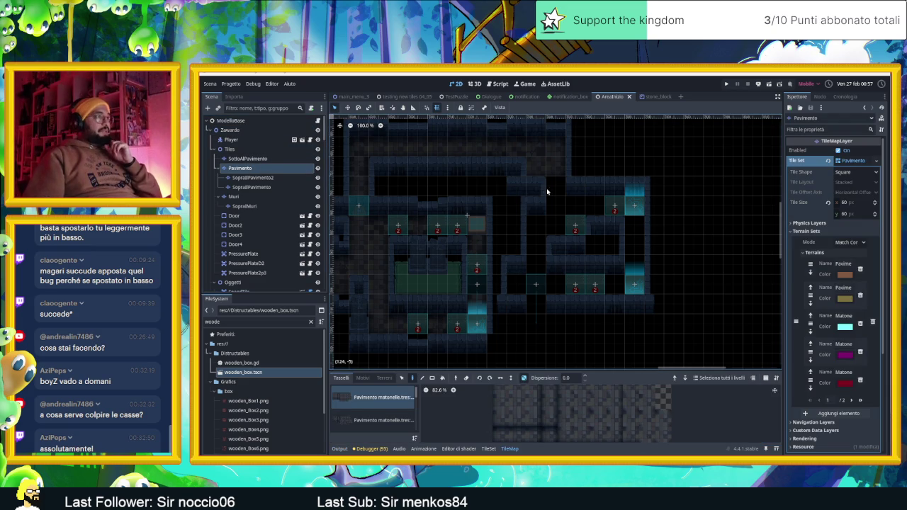
left_click(385, 378)
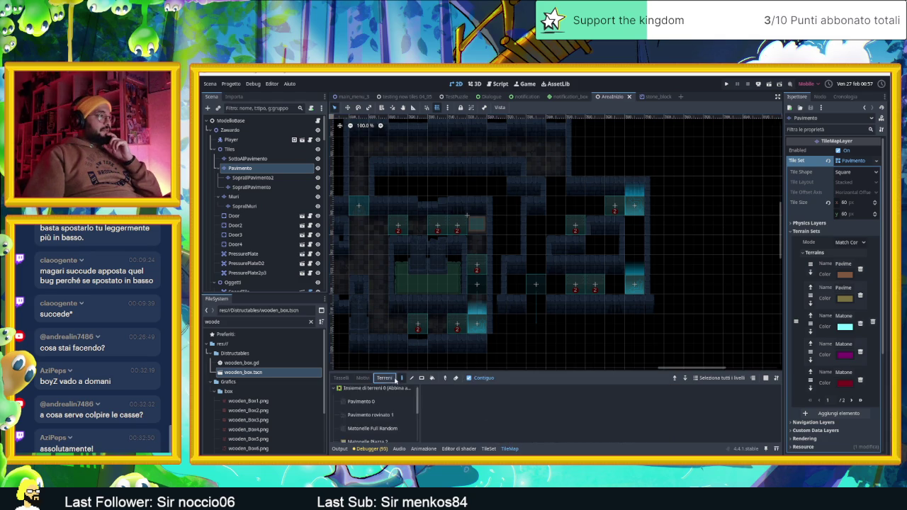
left_click(361, 428)
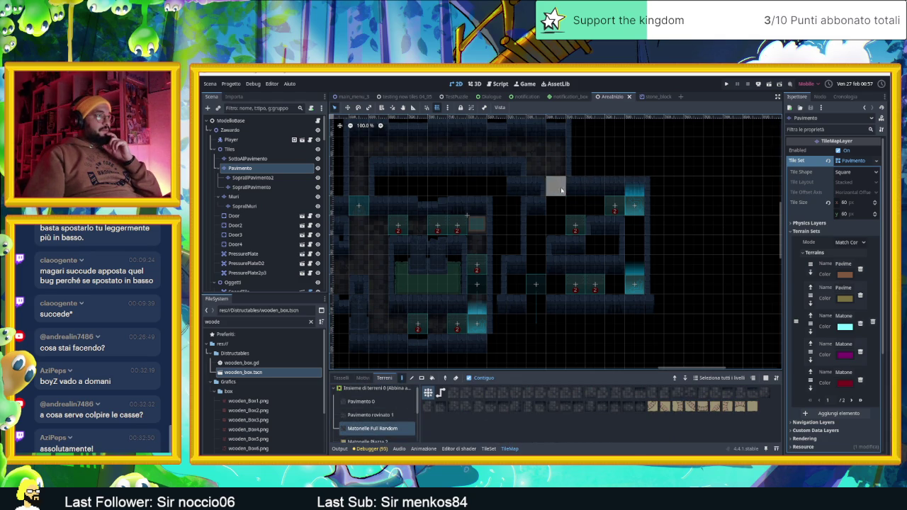
left_click(621, 245)
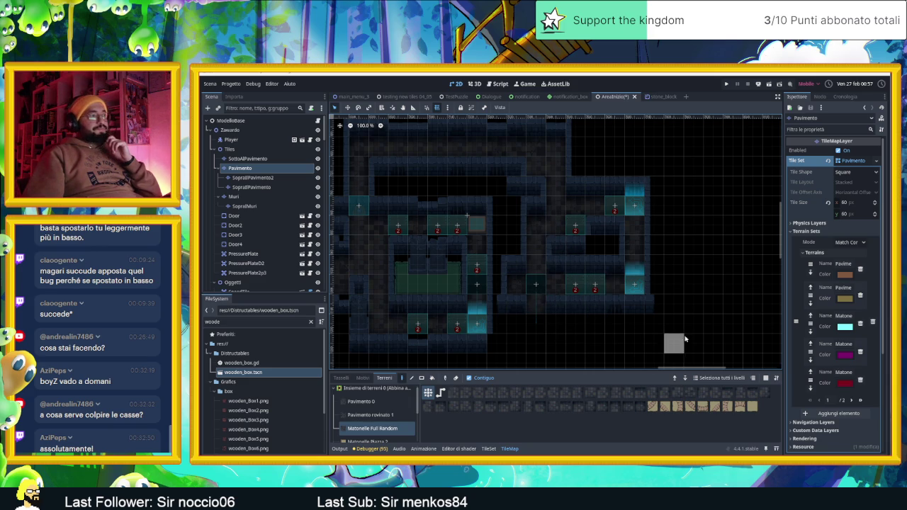
- Zoom out over the map and save the AreaInizio scene
scroll(700, 332, "down", 4)
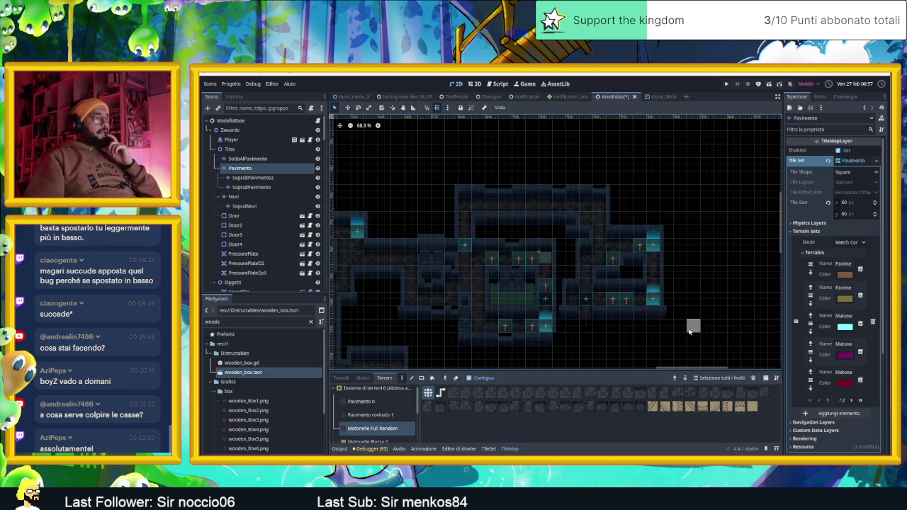
scroll(691, 331, "down", 6)
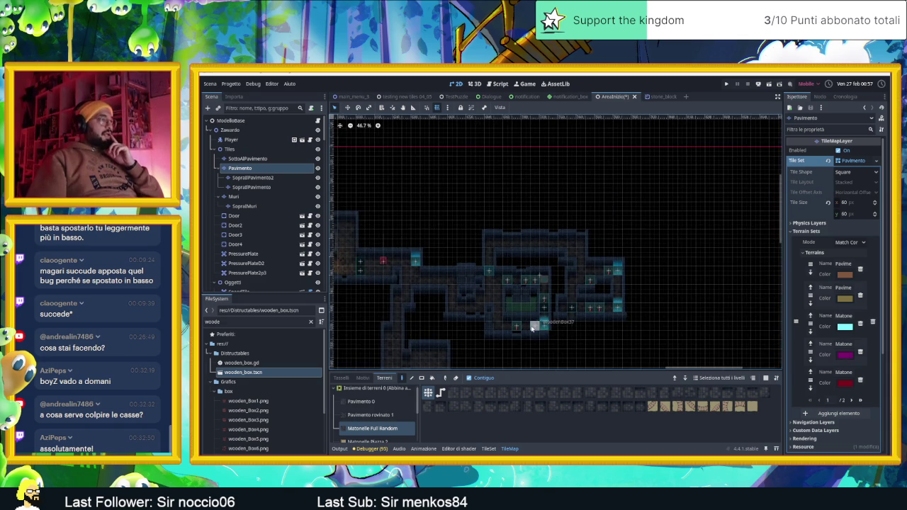
scroll(664, 277, "down", 1)
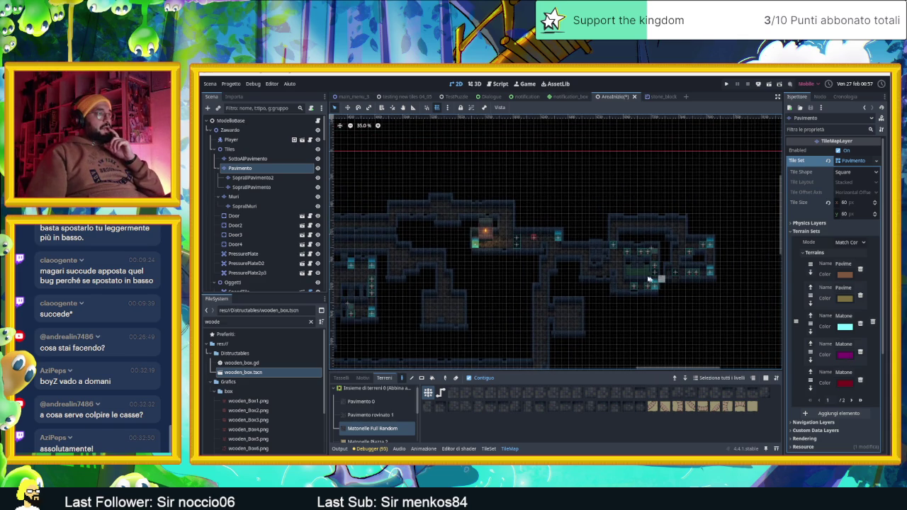
key("ctrl+s")
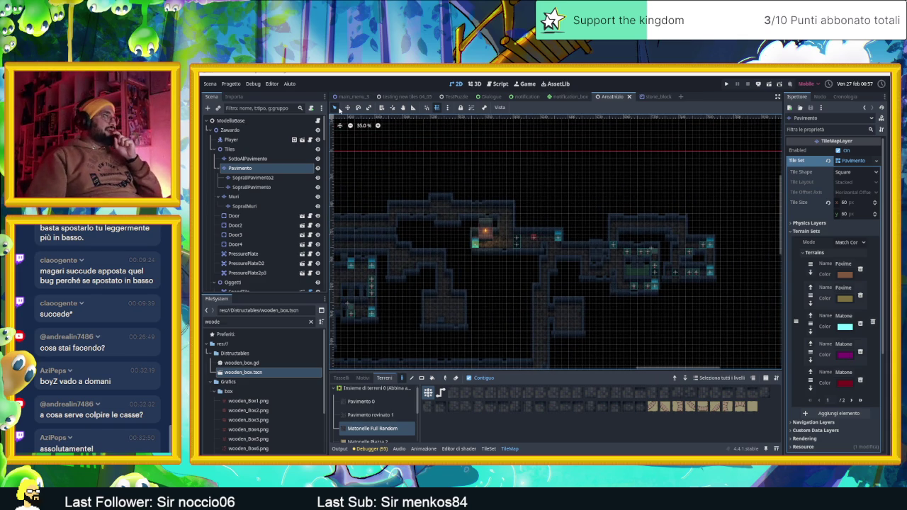
mouse_move(558, 190)
left_mouse_down()
mouse_move(626, 203)
mouse_move(605, 198)
left_mouse_up()
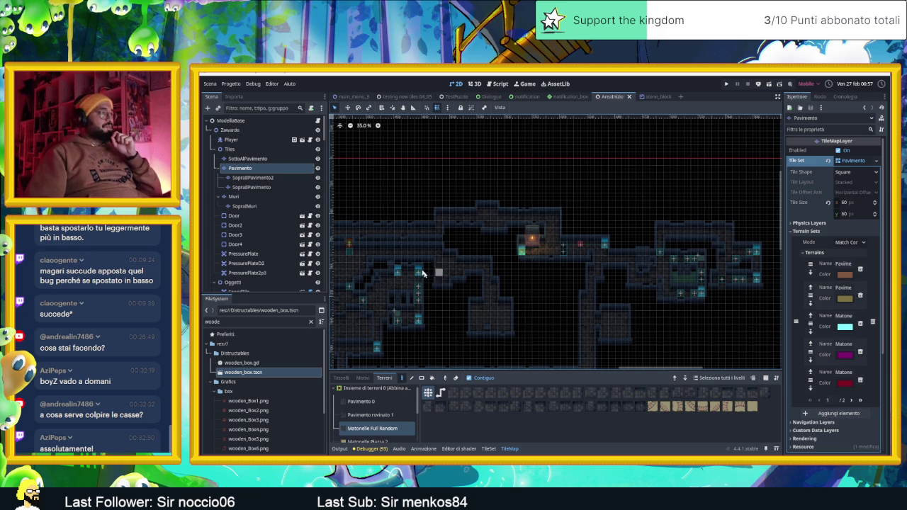
- Drag the Player left to about (-2850, 450), then save and run the project
left_click(246, 141)
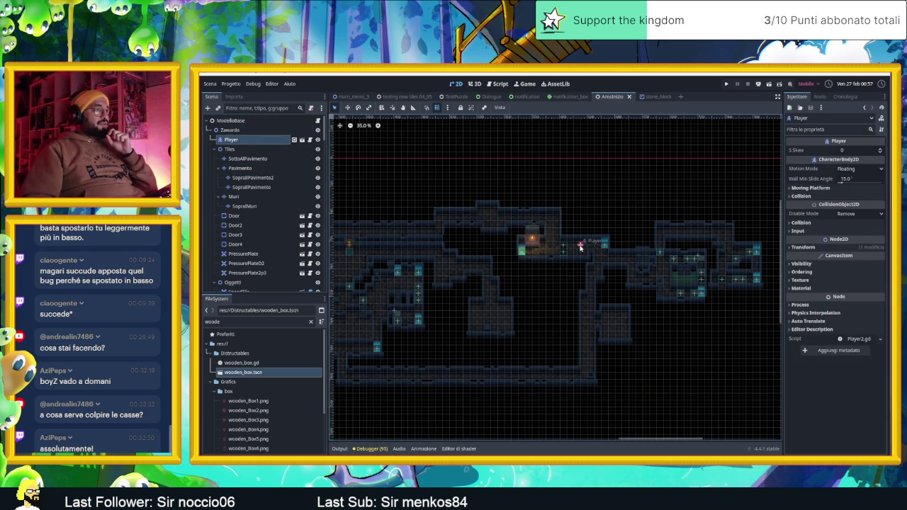
left_click(347, 107)
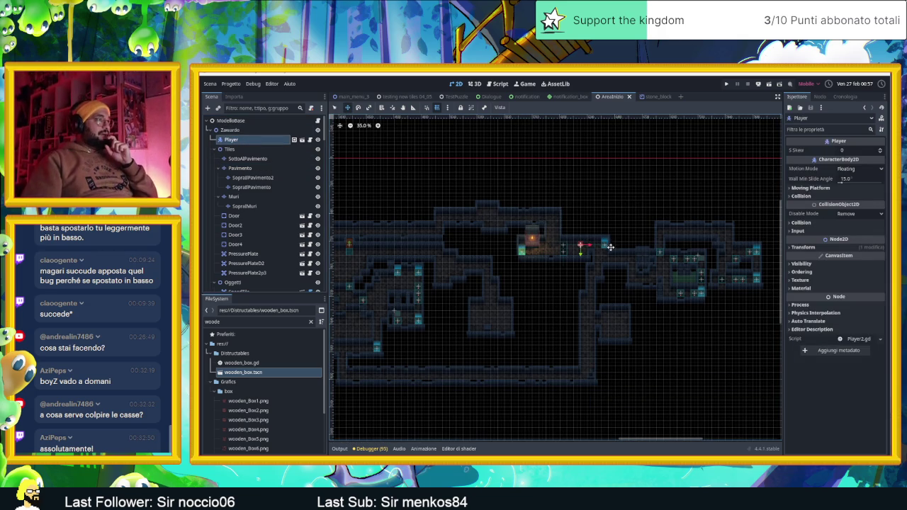
mouse_move(611, 247)
left_mouse_down()
mouse_move(352, 297)
mouse_move(332, 285)
left_mouse_up()
scroll(332, 285, "left", 5)
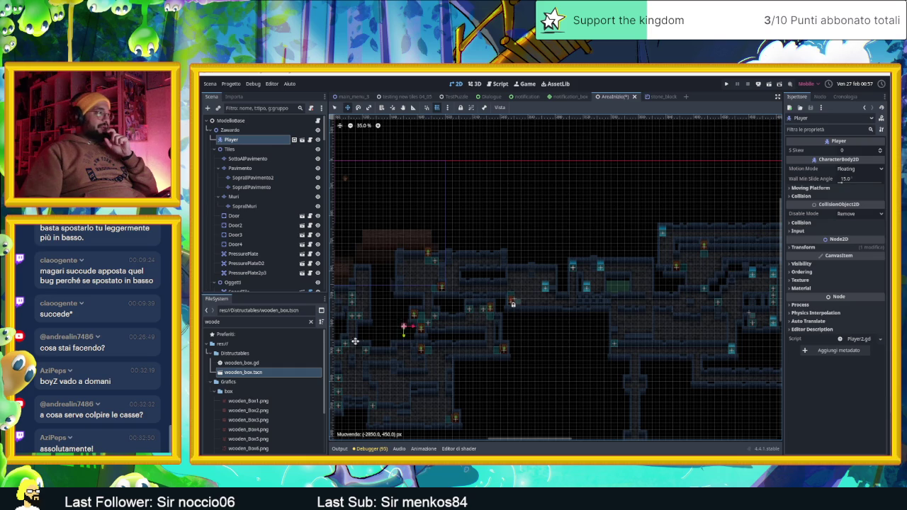
left_click_drag(355, 341, 597, 327)
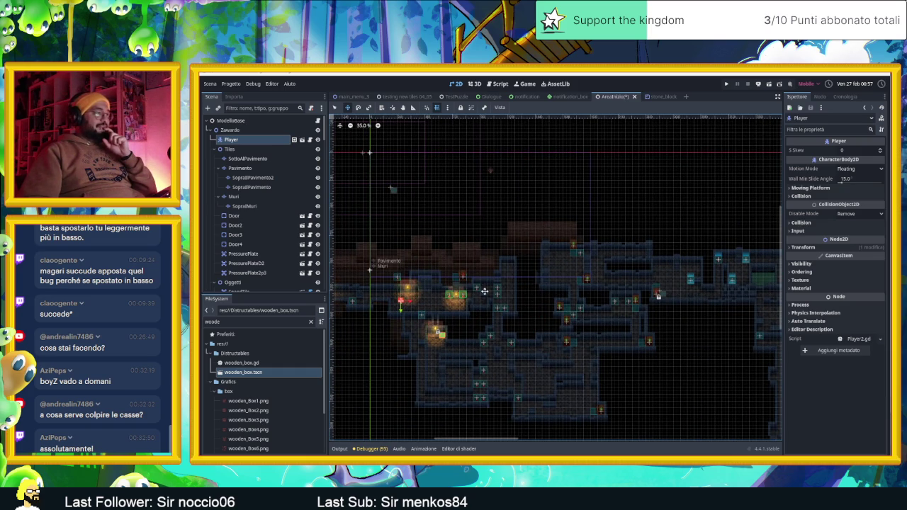
left_click(767, 87)
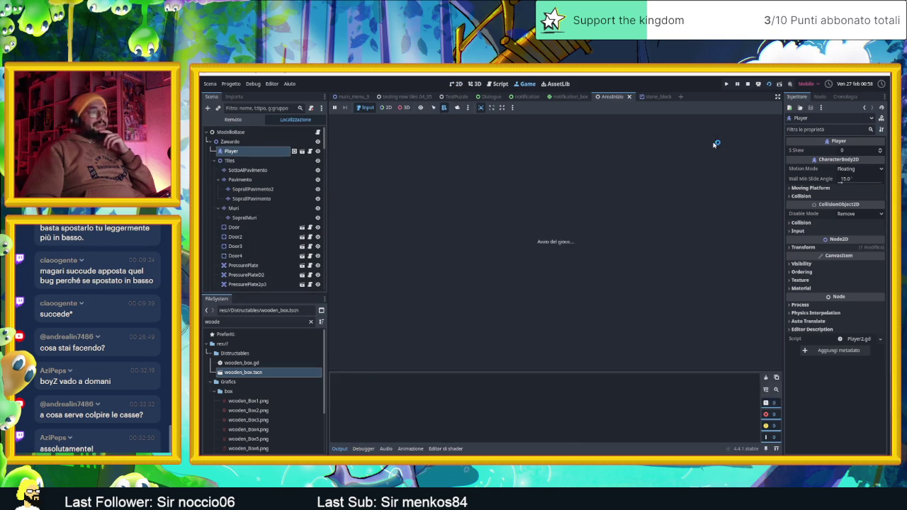
- Stop the running game, briefly opening and closing the stone_block scene
left_click(629, 97)
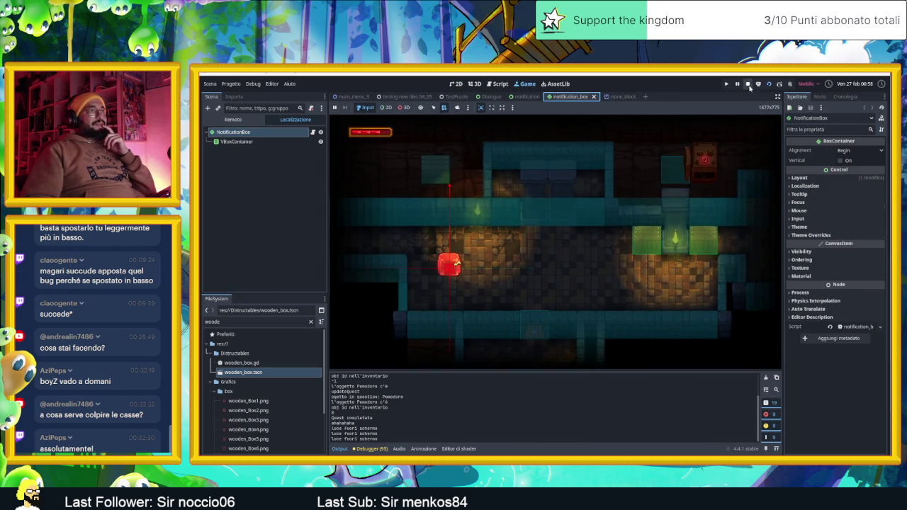
left_click(749, 84)
left_click(631, 96)
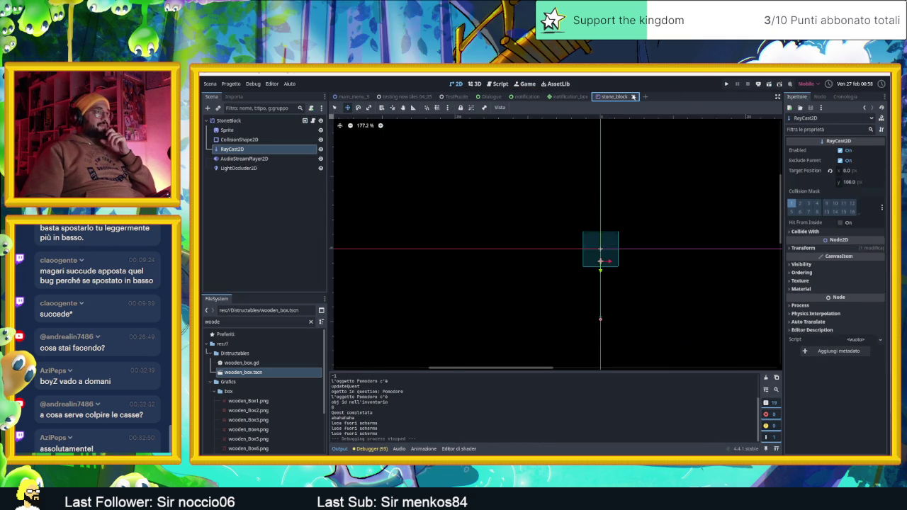
left_click(633, 96)
- Filter the FileSystem for 'area' and open AreaInizio.tscn in the 2D editor
left_click(254, 321)
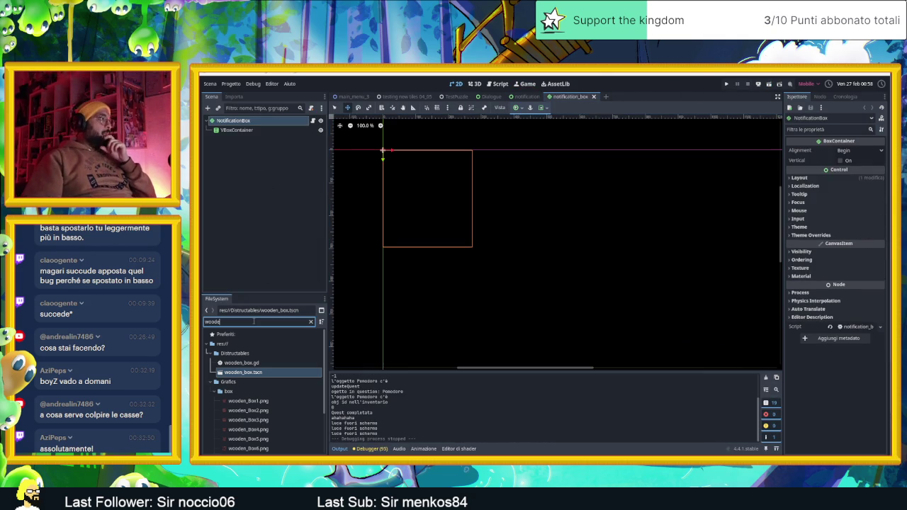
type("area")
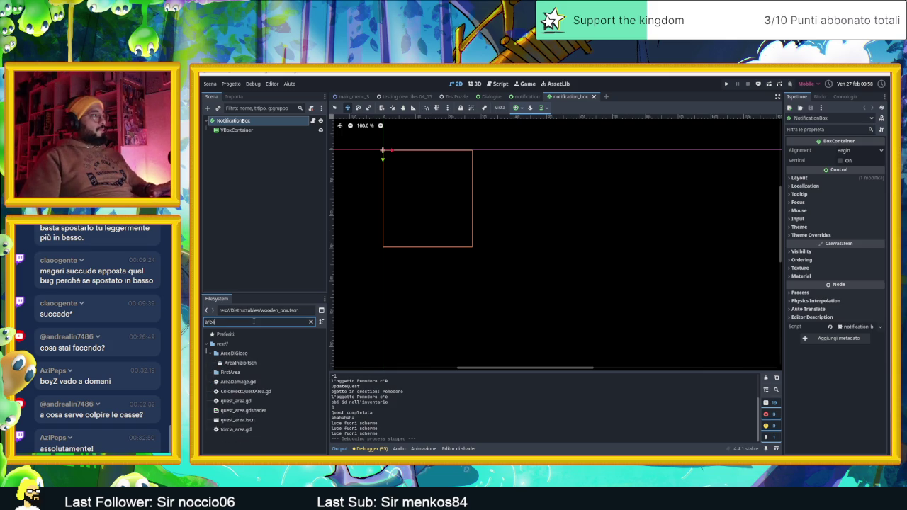
double_click(238, 363)
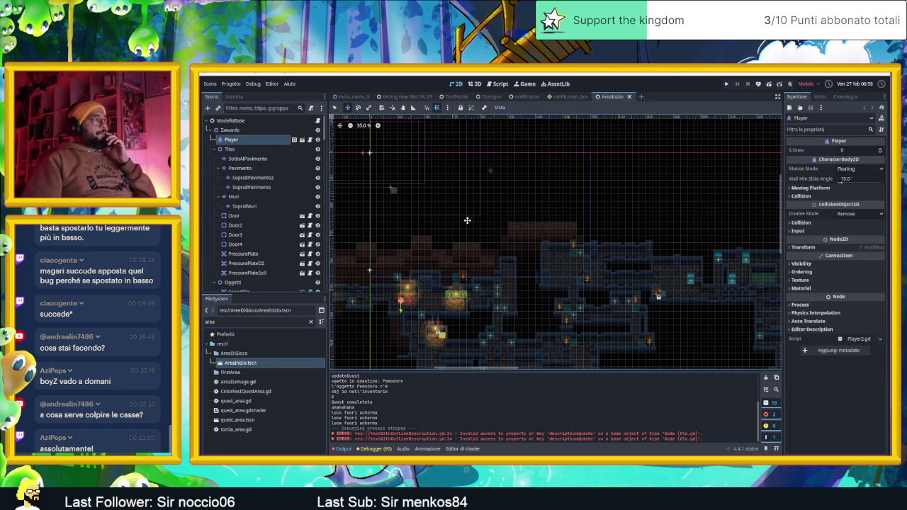
scroll(466, 266, "up", 3)
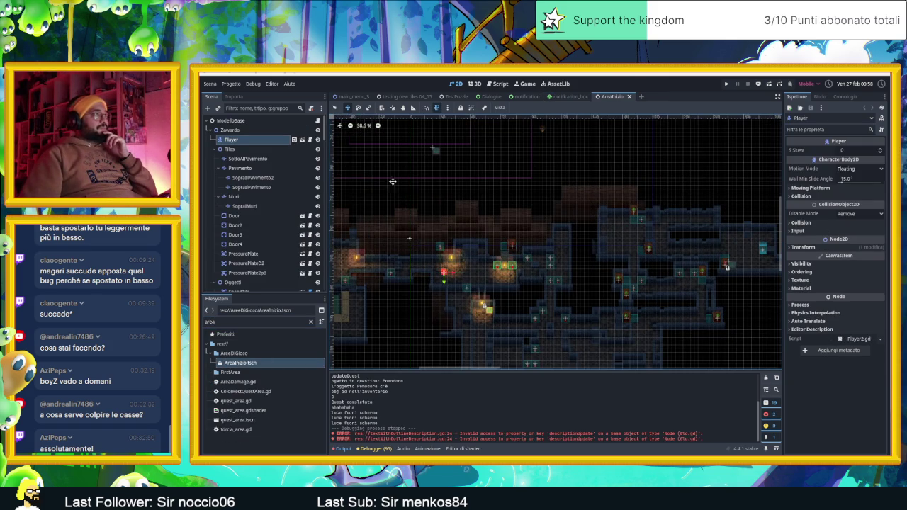
- Open the Debug menu
left_click(256, 84)
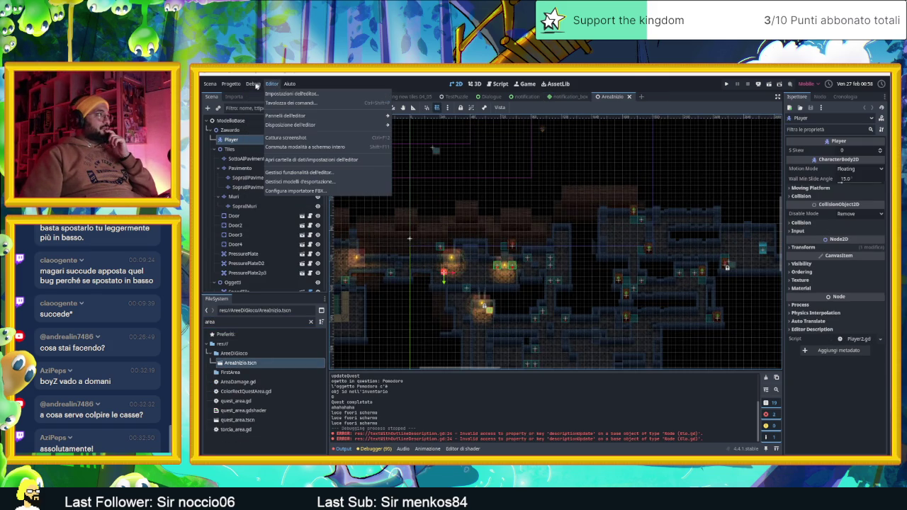
left_click(254, 84)
left_click(253, 83)
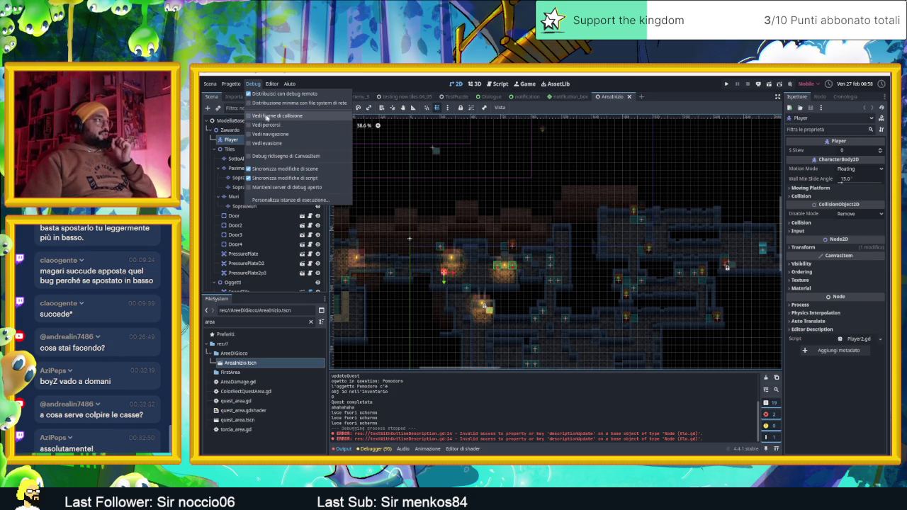
- Enable Visible Collision Shapes, test-run, turn off game embedding, and relaunch in a separate window
left_click(698, 91)
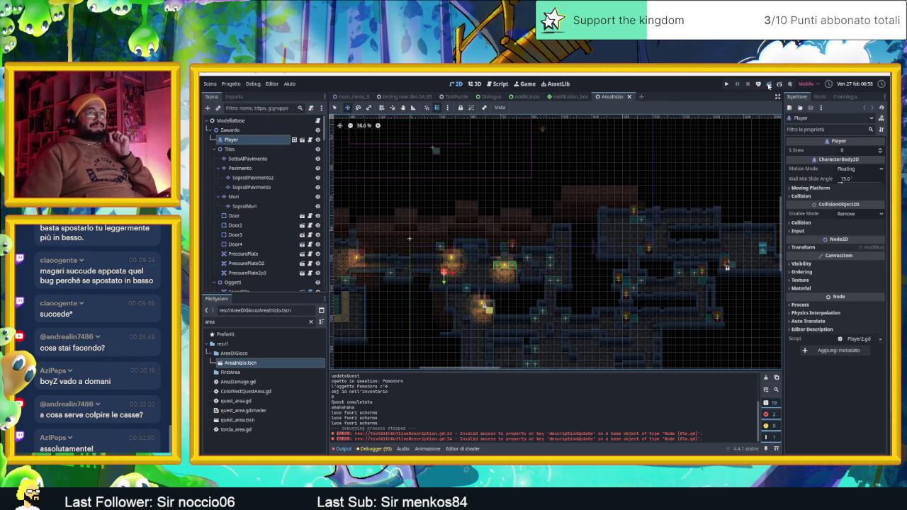
key("F5")
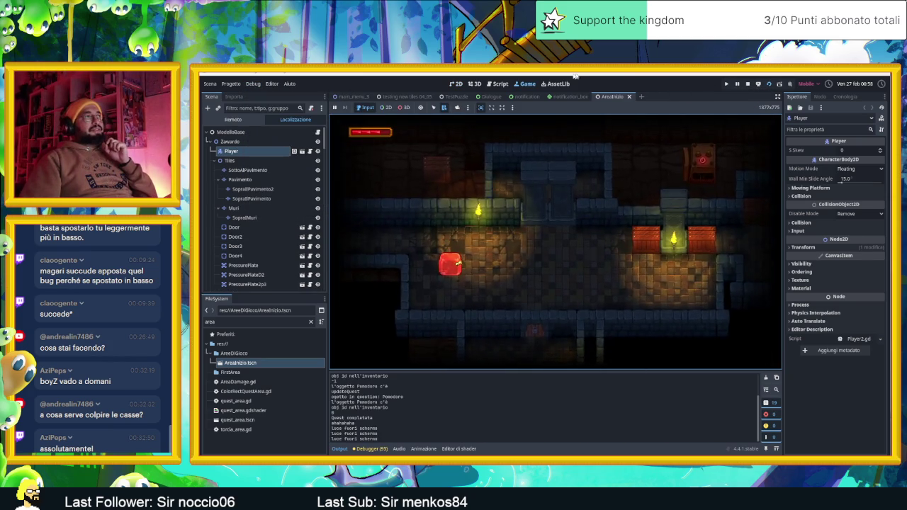
left_click(513, 107)
left_click(786, 91)
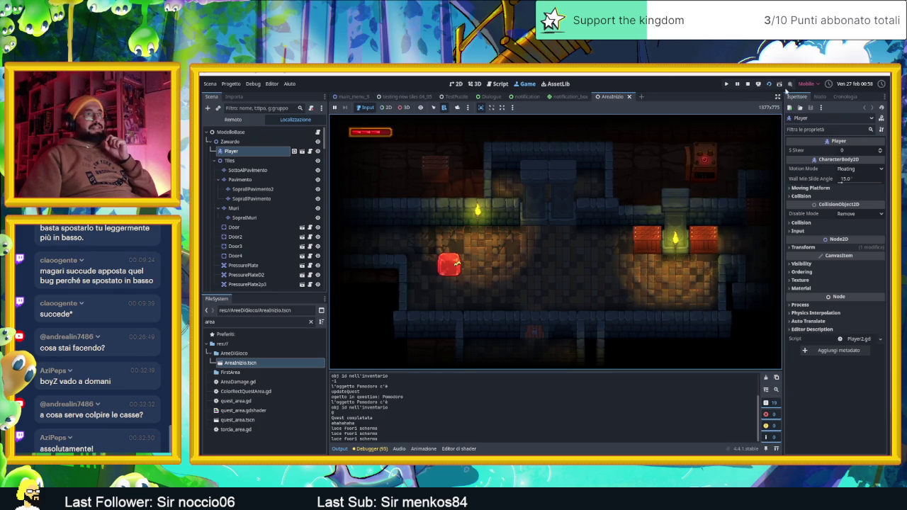
left_click(749, 84)
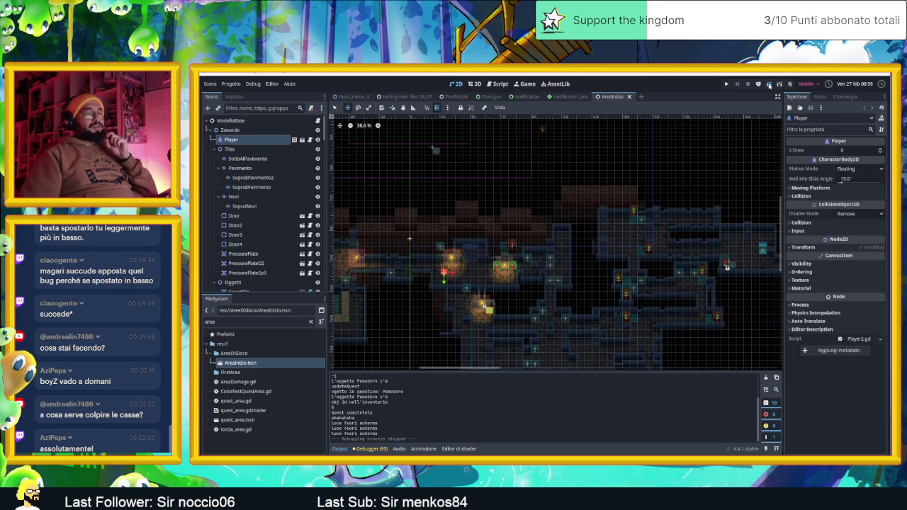
left_click(770, 86)
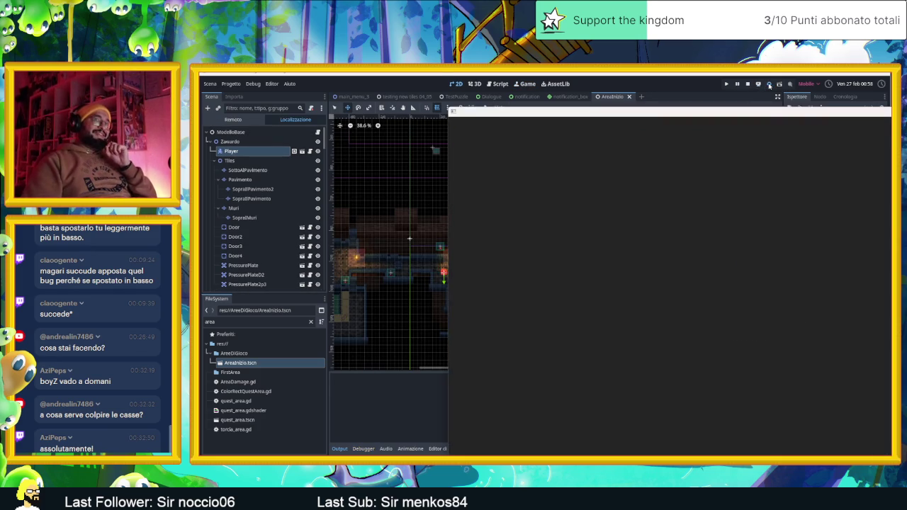
- Steer the player beside the crates and strike the lower crate with space
key("Right")
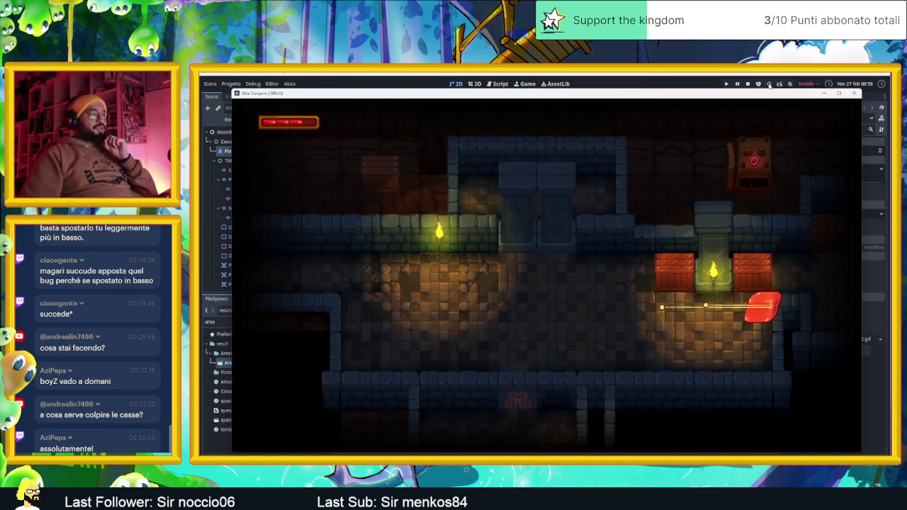
key("Down")
key("space")
key("Up")
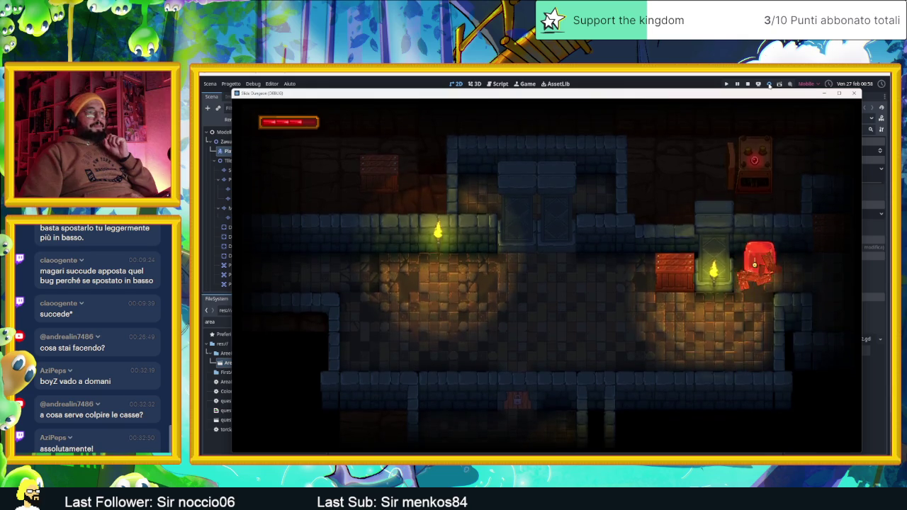
key("Down")
key("Up")
key("Down")
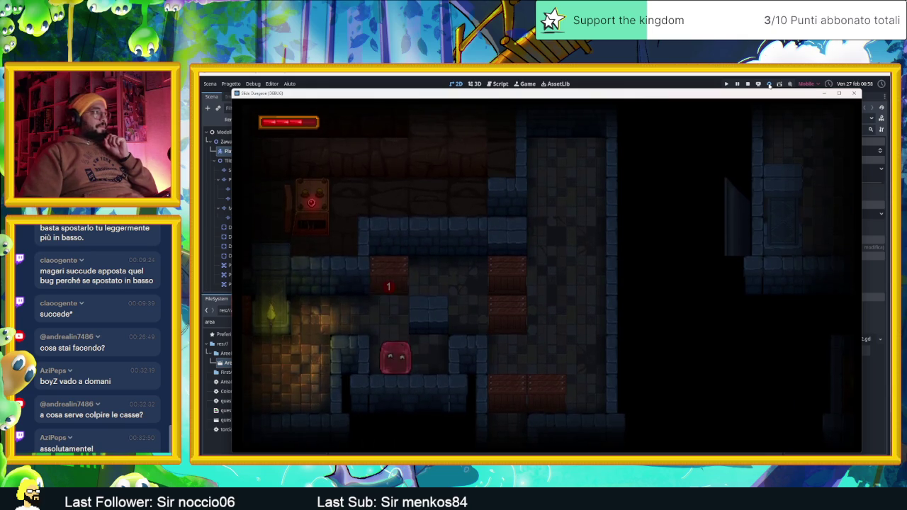
key("Up")
key("Right")
key("space")
key("Right")
key("Up")
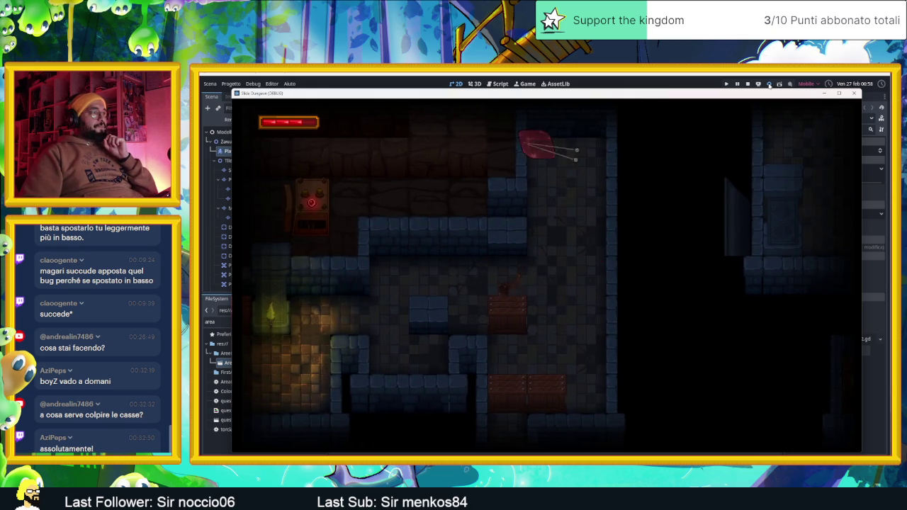
key("Down")
key("space")
key("Up")
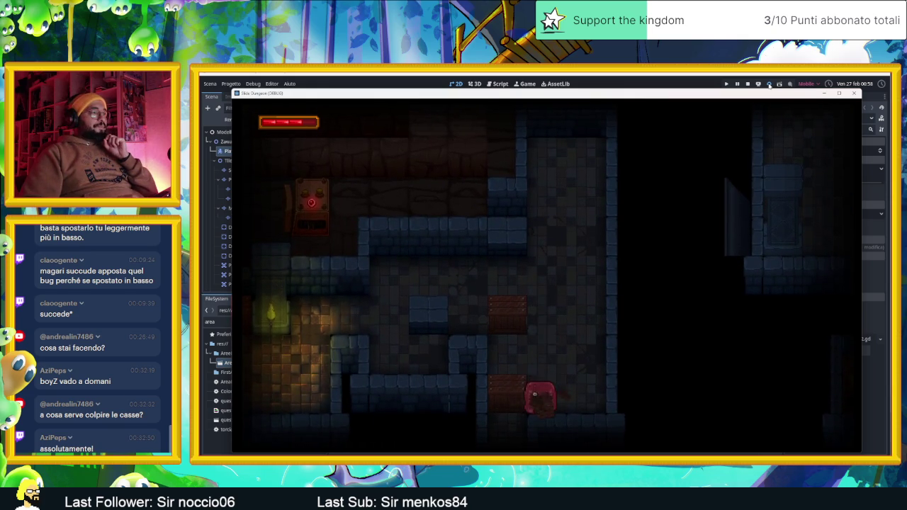
key("Right")
key("space")
key("Left")
- Slide the player down through several rooms past the green-lit chests to the top corridor
key("Down")
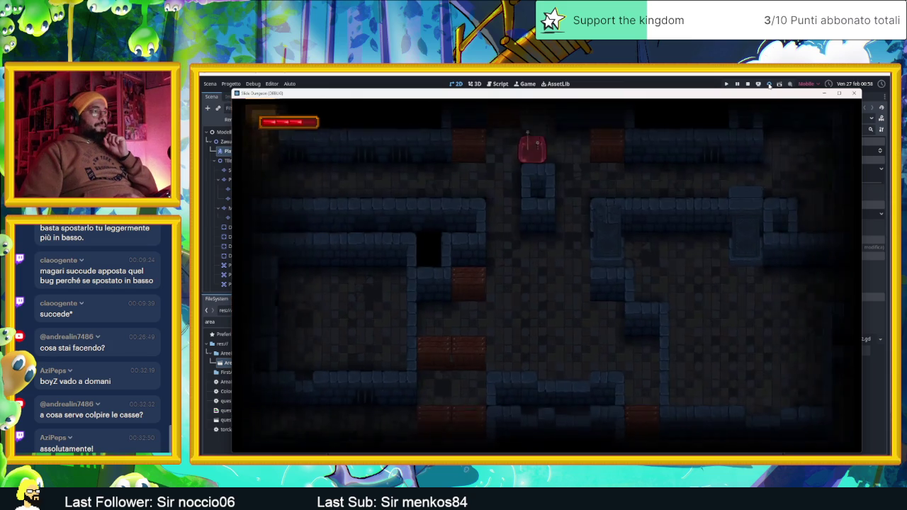
key("Down")
key("Right")
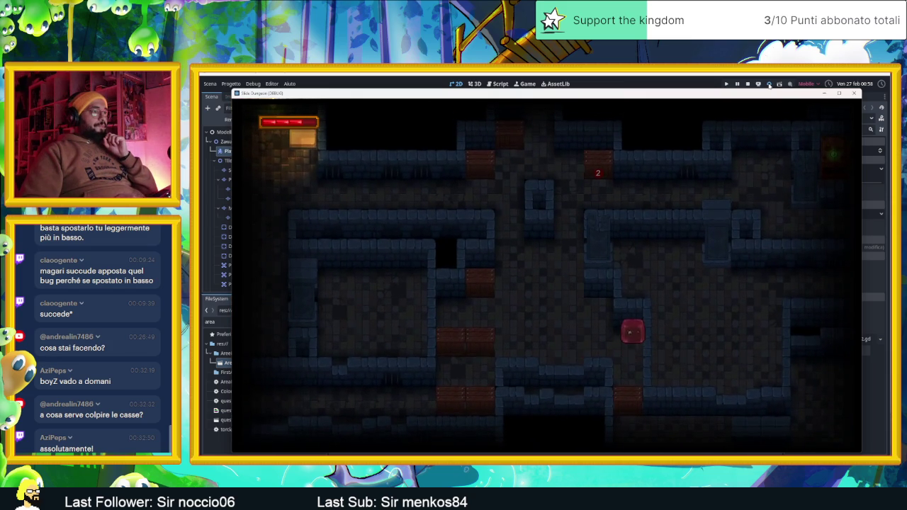
key("Down")
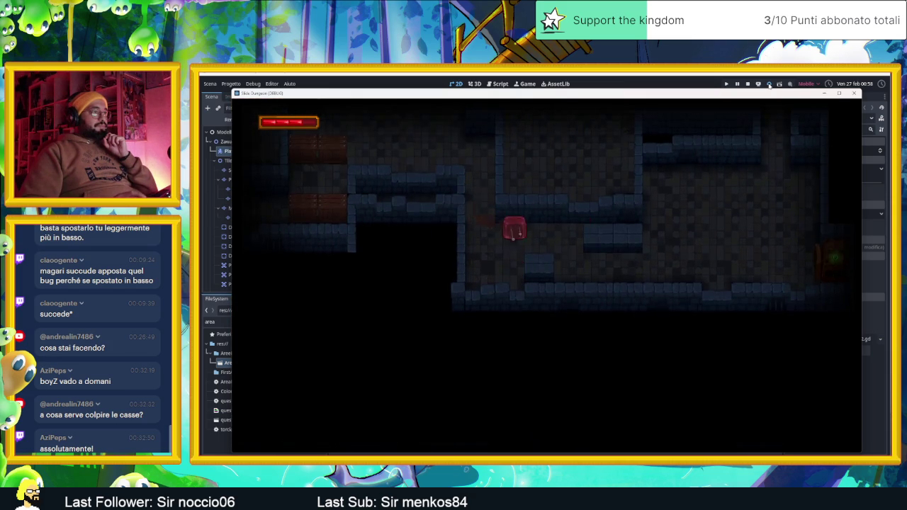
key("Right")
key("Up")
key("Left")
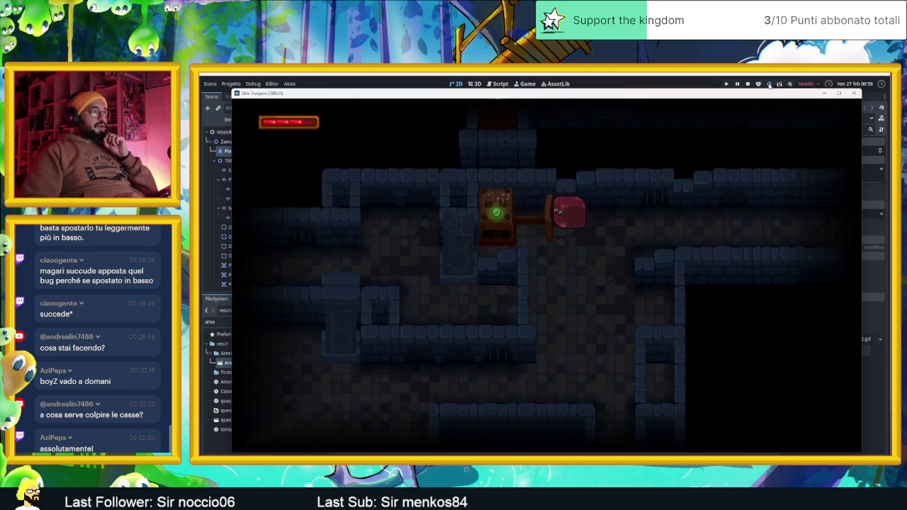
key("Down")
key("Right")
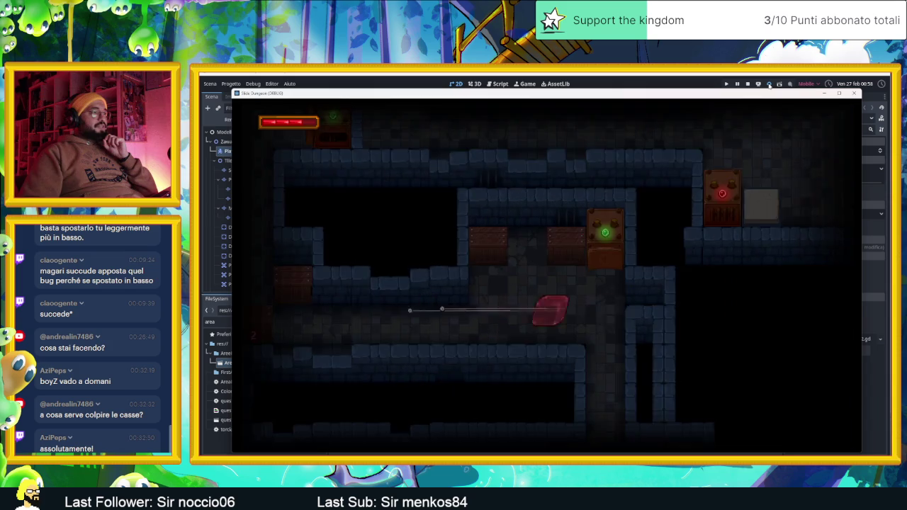
key("Left")
key("Up")
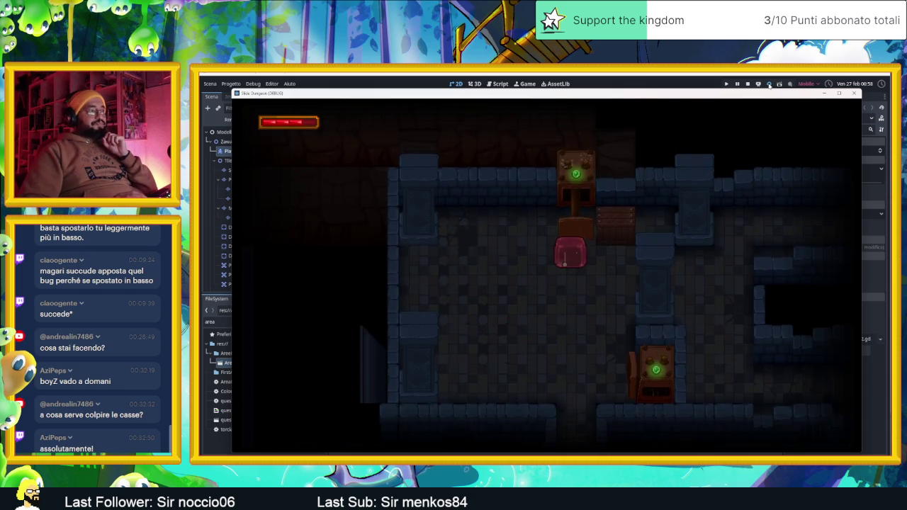
key("Left")
key("Down")
key("Right")
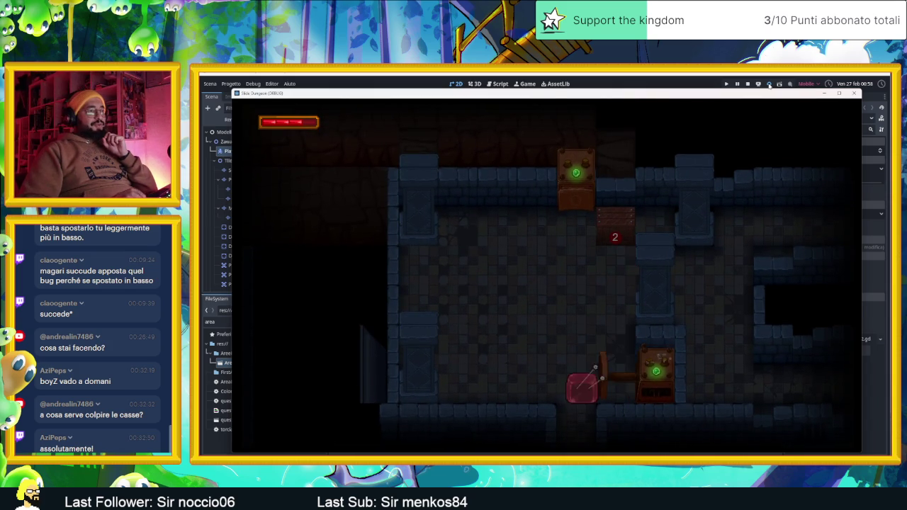
key("Up")
key("Right")
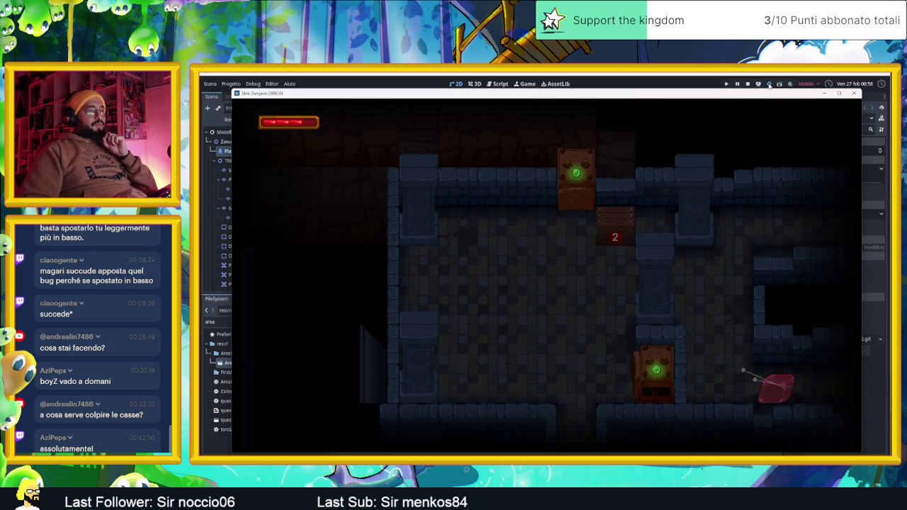
key("Down")
key("Left")
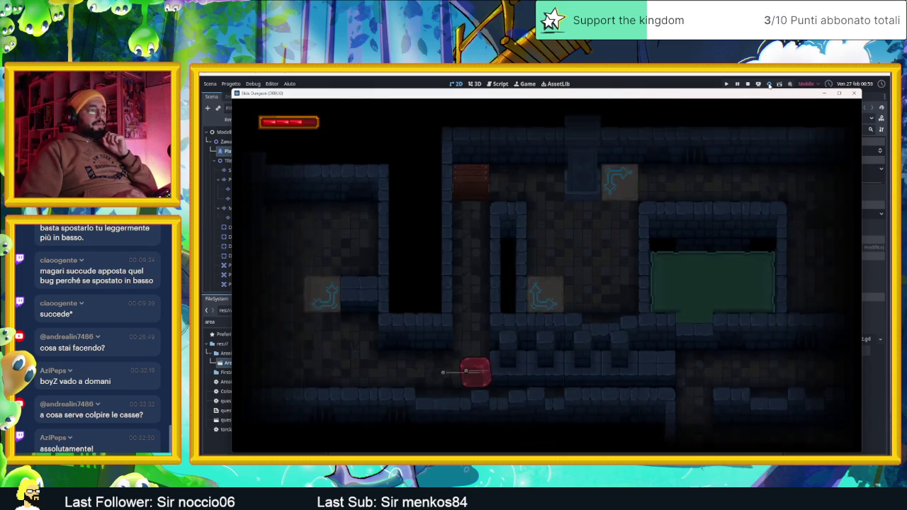
key("Up")
key("Right")
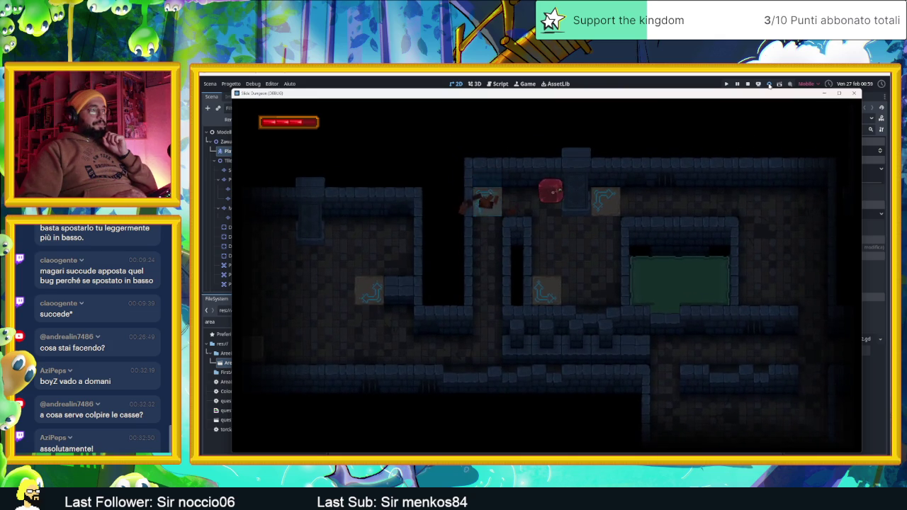
key("Right")
key("Down")
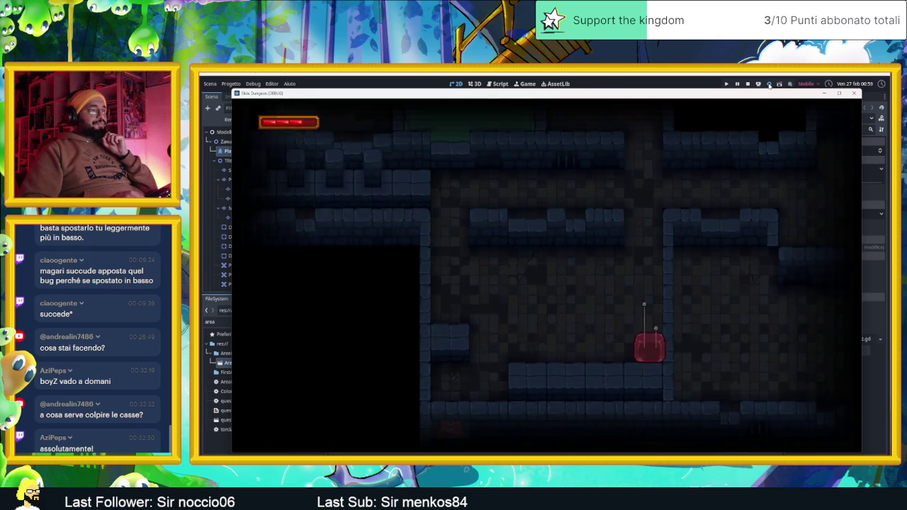
key("Left")
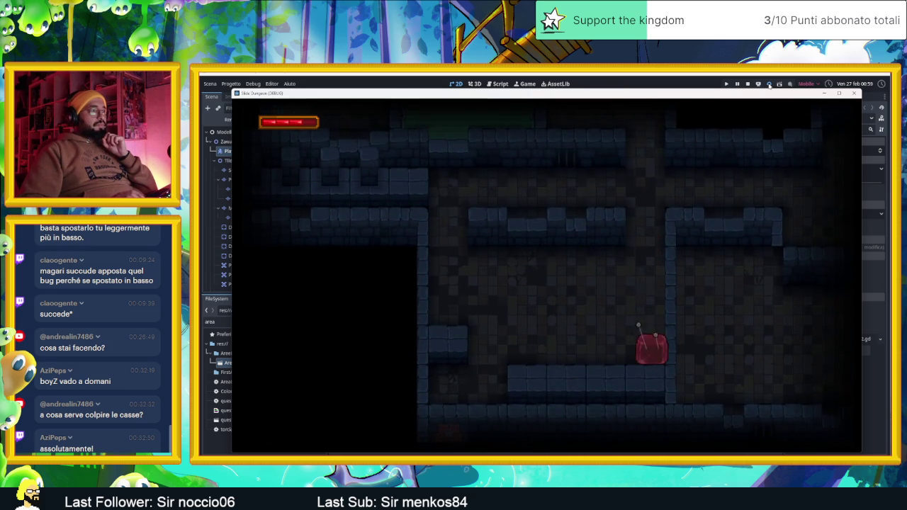
- Slide the player through further rooms up to the top of the torch-lit room
key("Left")
key("Up")
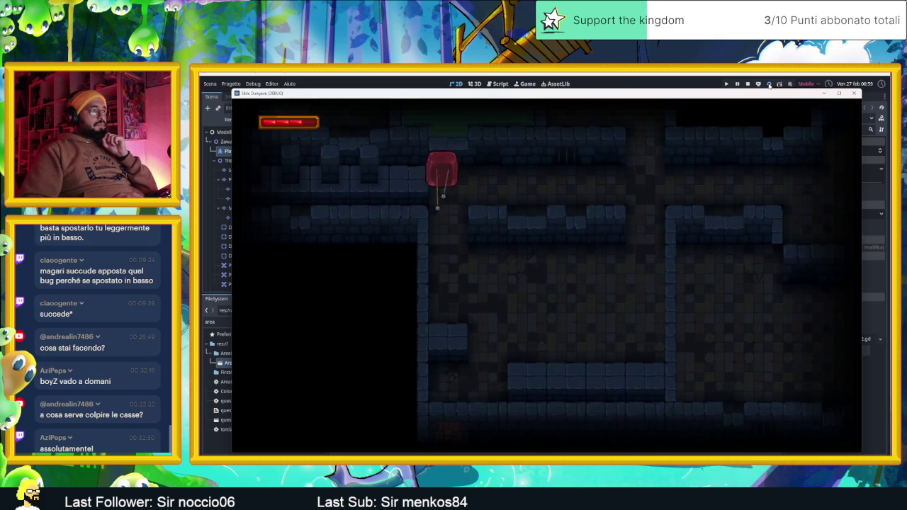
key("Right")
key("Right")
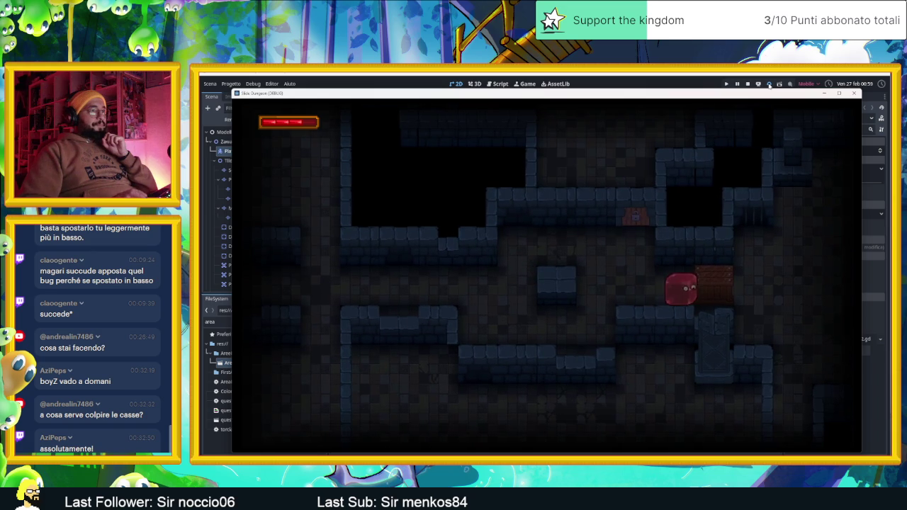
key("Right")
key("Right")
key("Left")
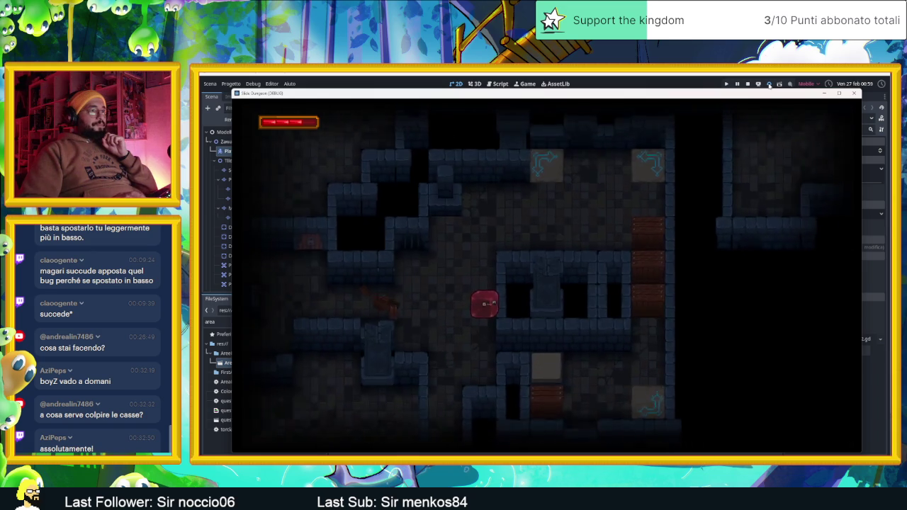
key("Up")
key("Right")
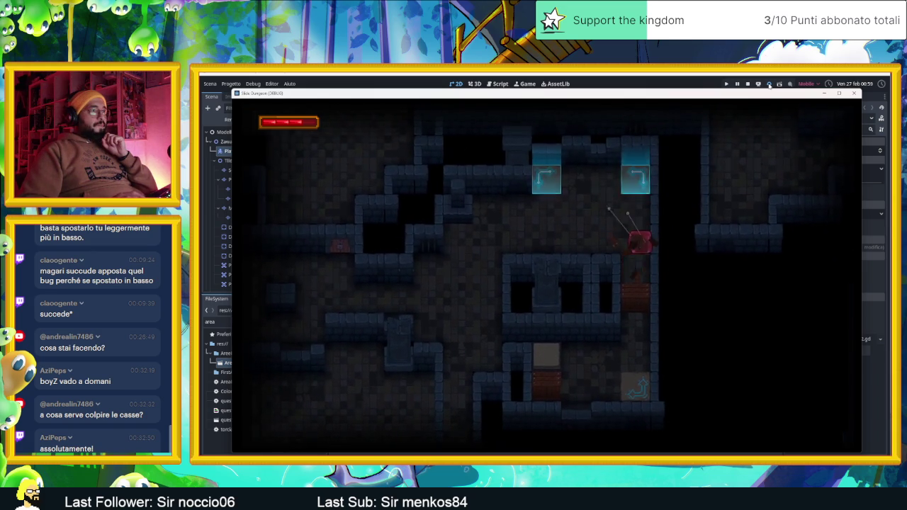
key("Up")
key("Left")
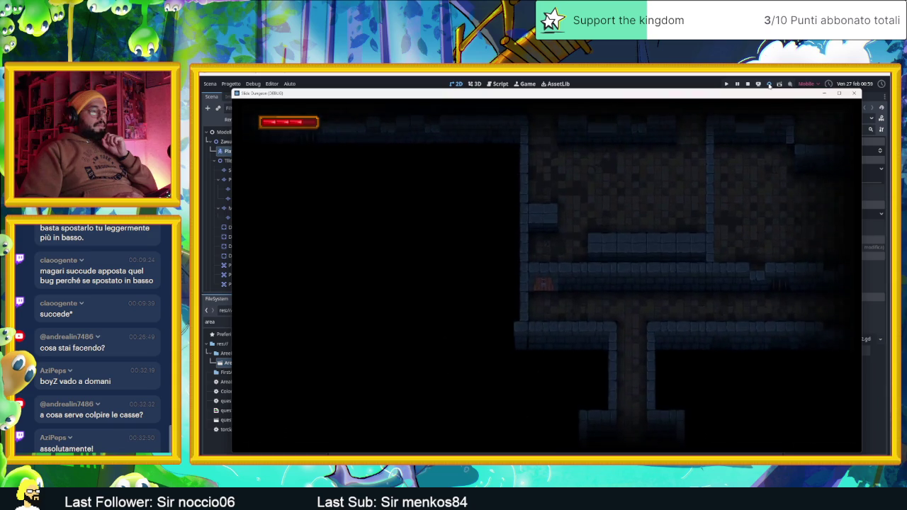
key("Up")
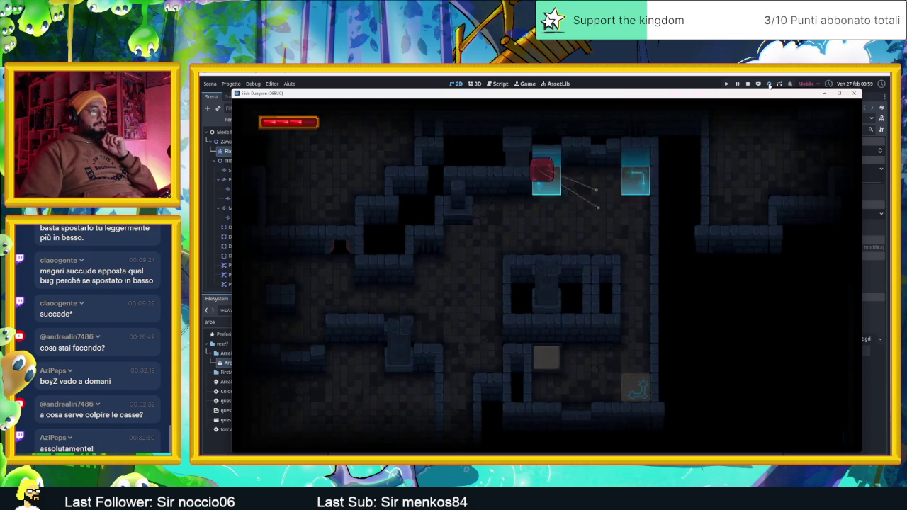
key("Left")
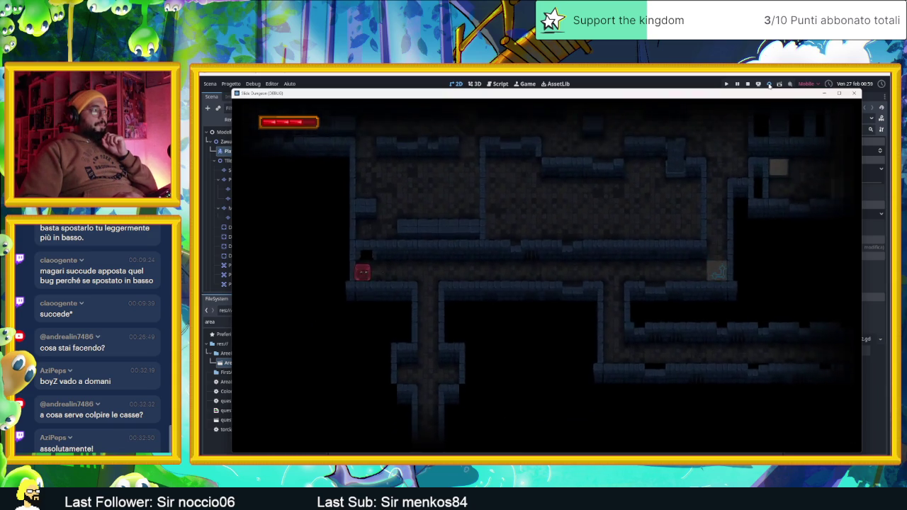
key("Up")
key("Up")
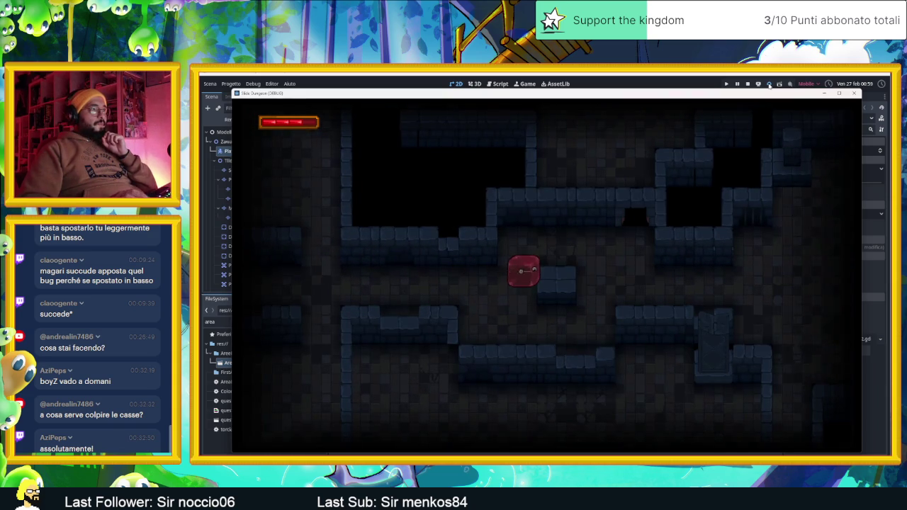
key("Right")
key("Up")
key("Left")
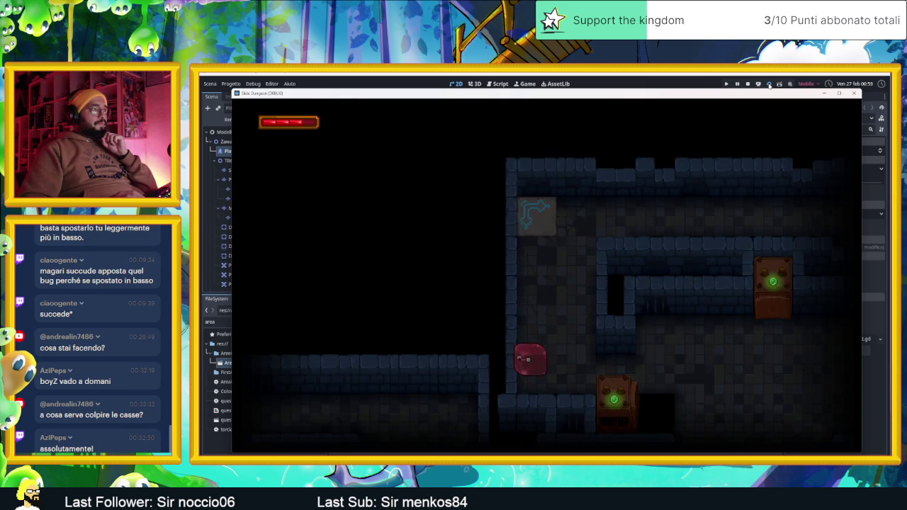
key("Up")
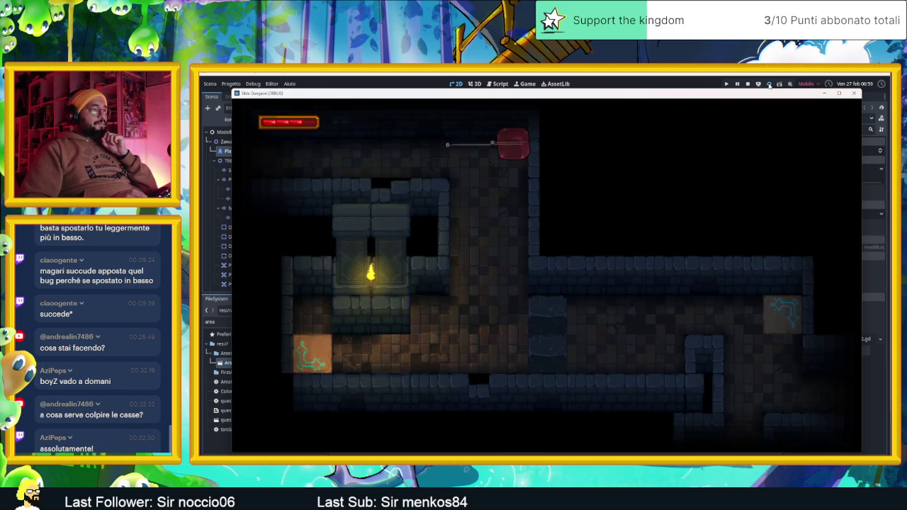
- Drop the player down and slide it against the box in the torch-lit room
key("Down")
key("Up")
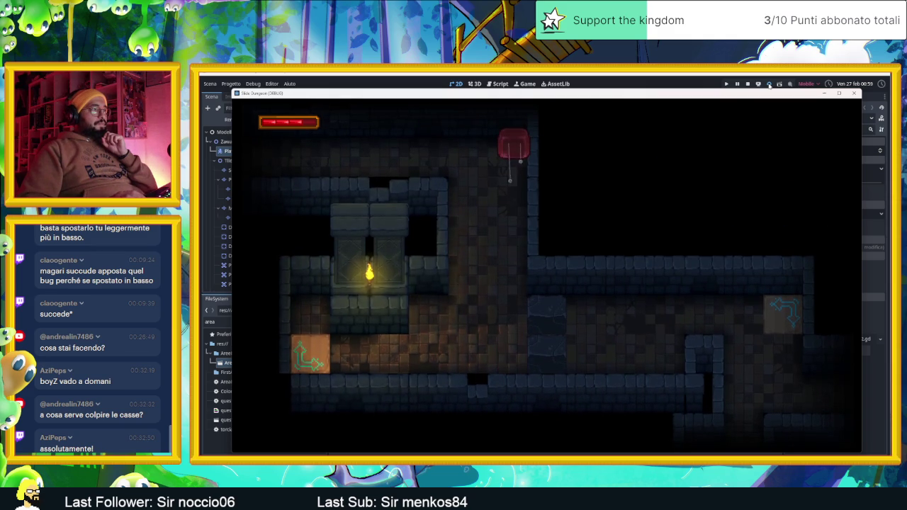
key("Down")
key("Left")
key("Right")
key("Right")
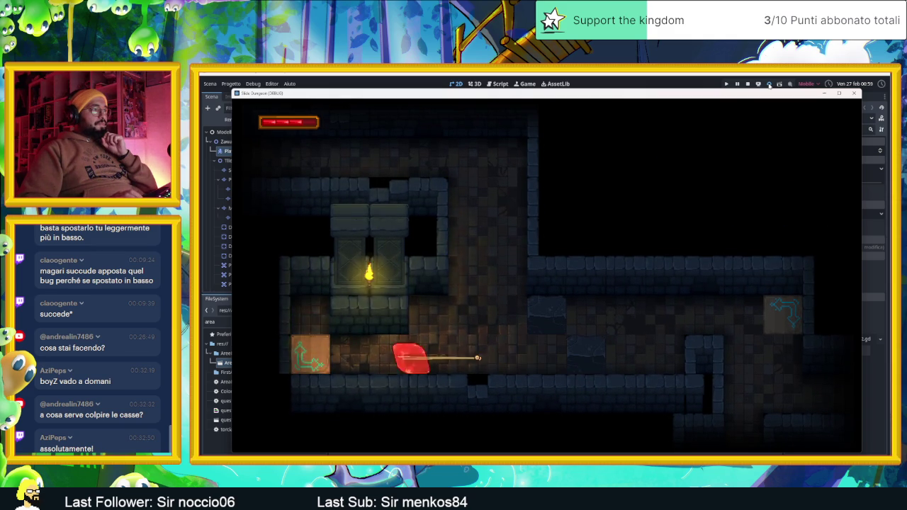
key("Left")
key("Right")
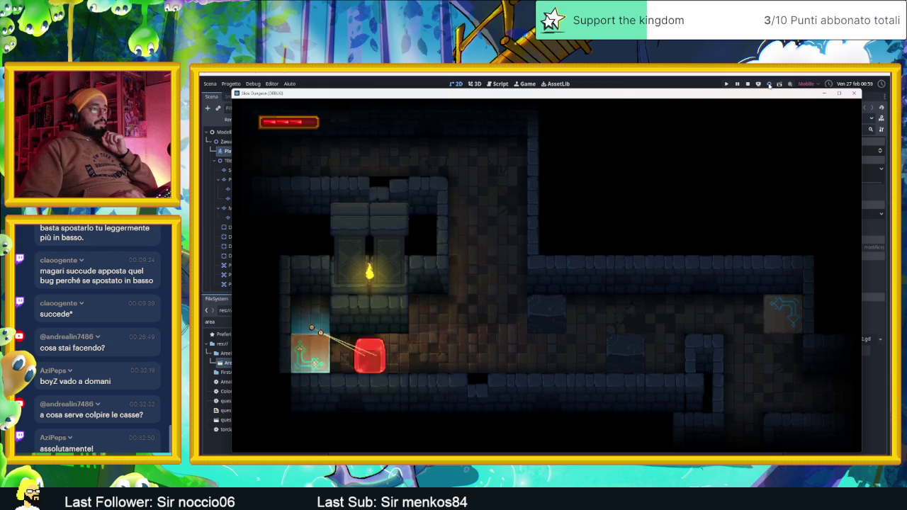
key("Up")
key("Right")
key("Down")
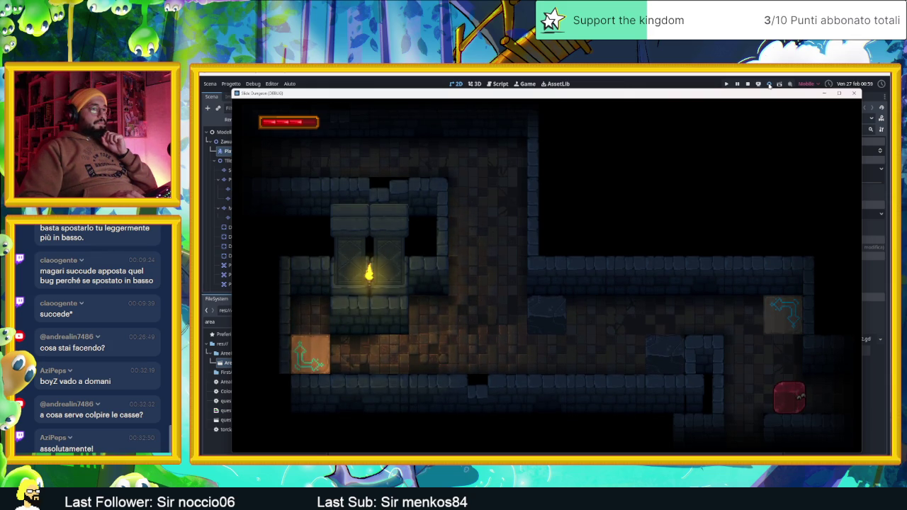
- Leave the torch-lit room and slide to the long corridor's left end
key("Right")
key("Down")
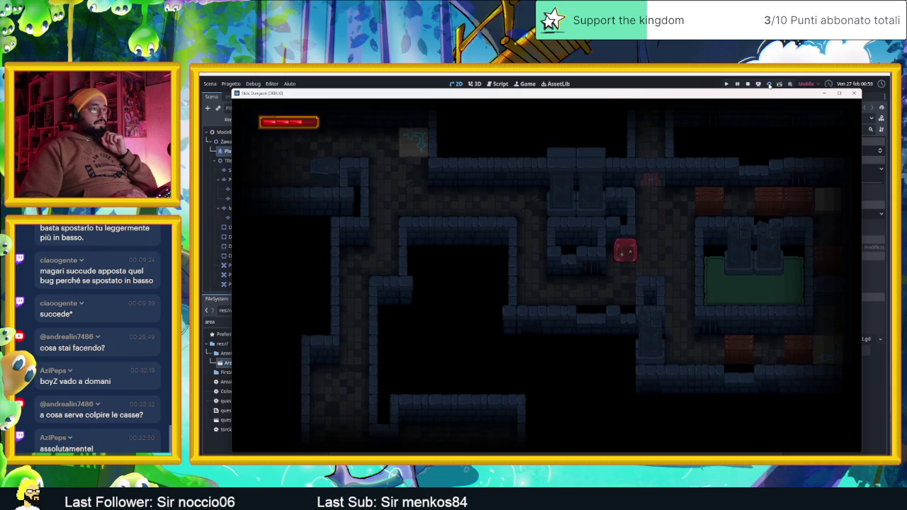
key("Right")
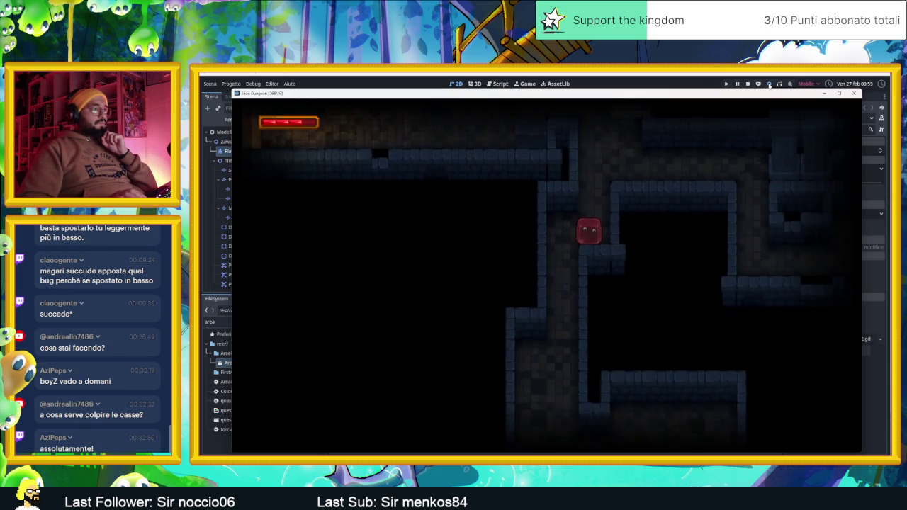
key("Down")
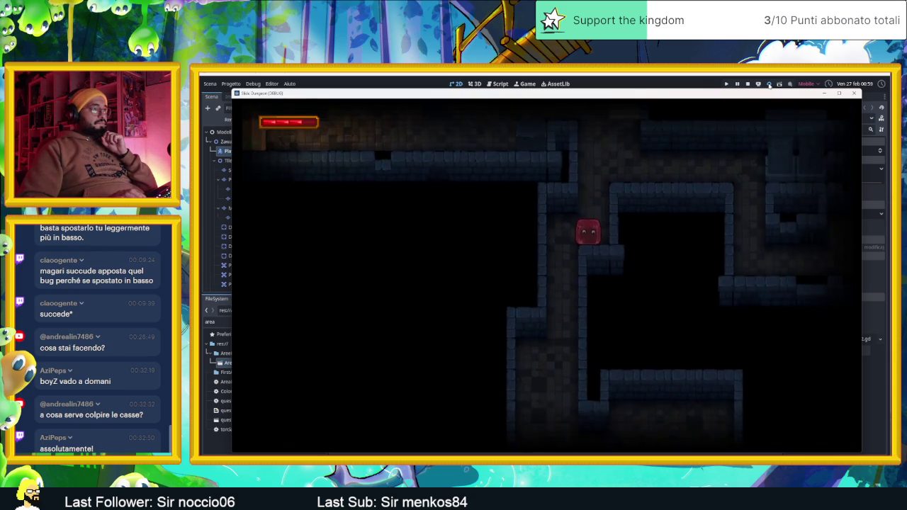
key("Left")
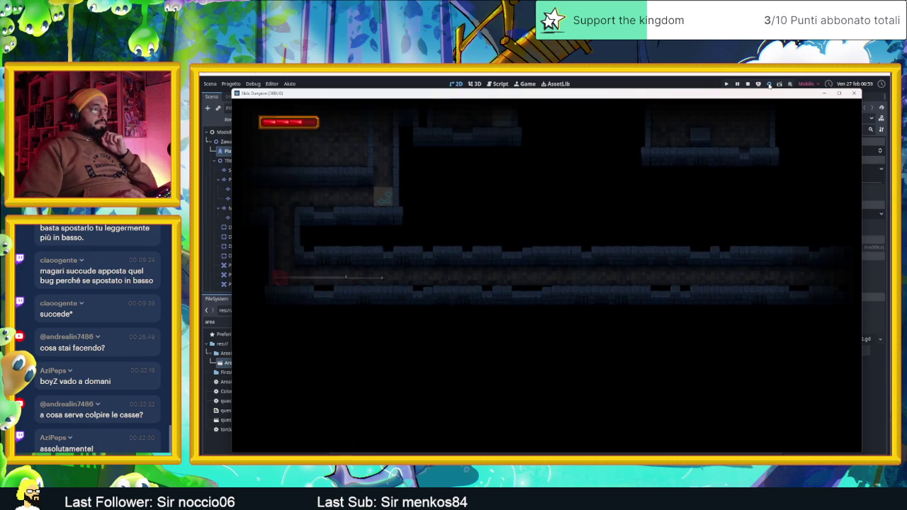
key("Right")
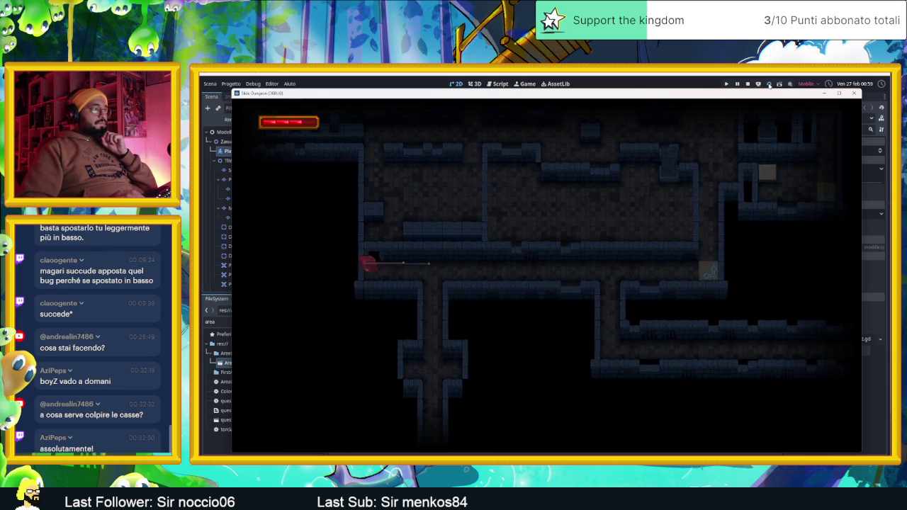
- Slide the player with the arrow keys through the next few rooms
key("Up")
key("Left")
key("Right")
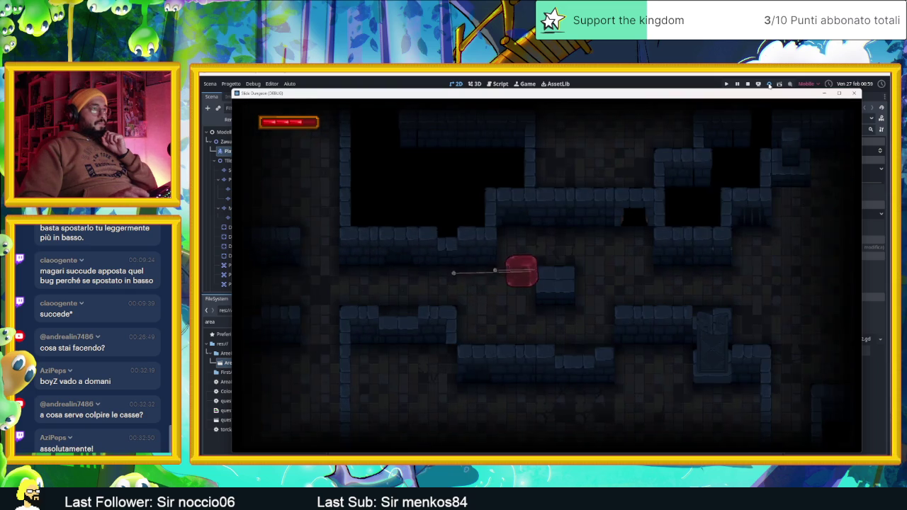
key("Up")
key("Right")
key("Down")
key("Right")
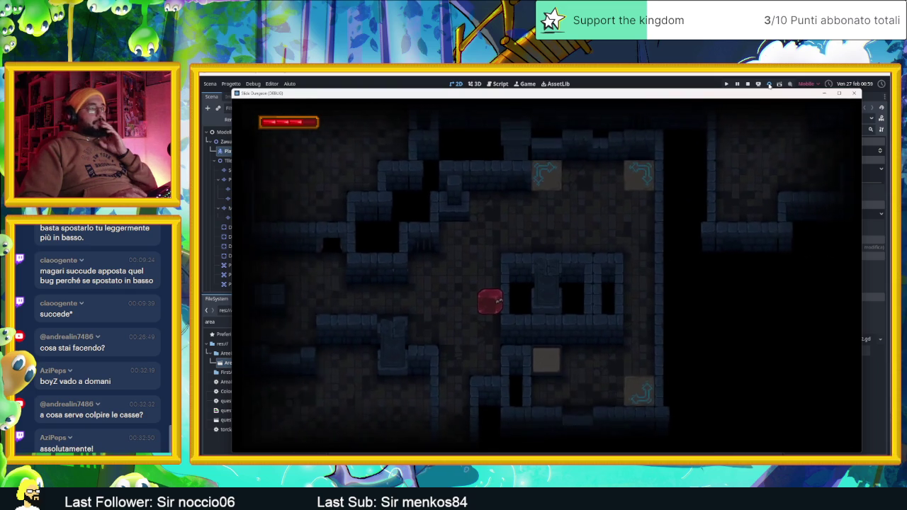
key("Up")
key("Down")
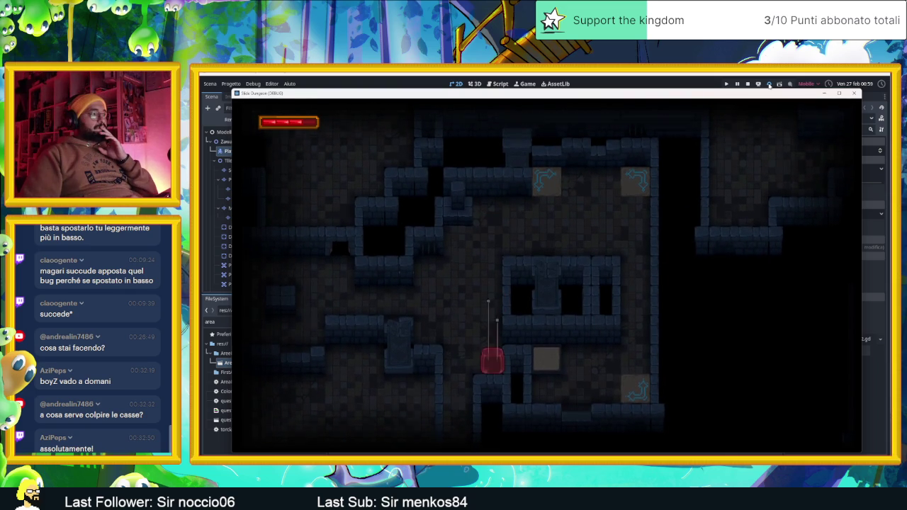
key("Left")
key("Up")
key("Left")
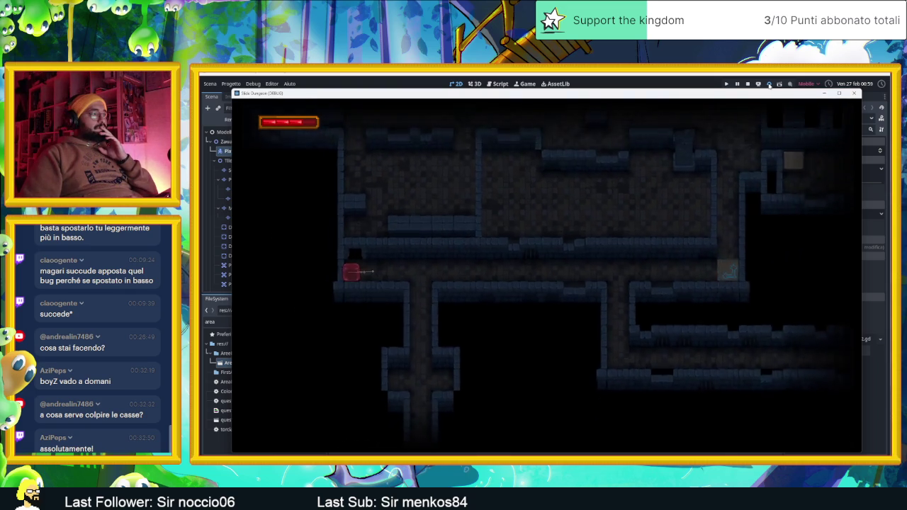
key("Up")
key("Left")
key("Right")
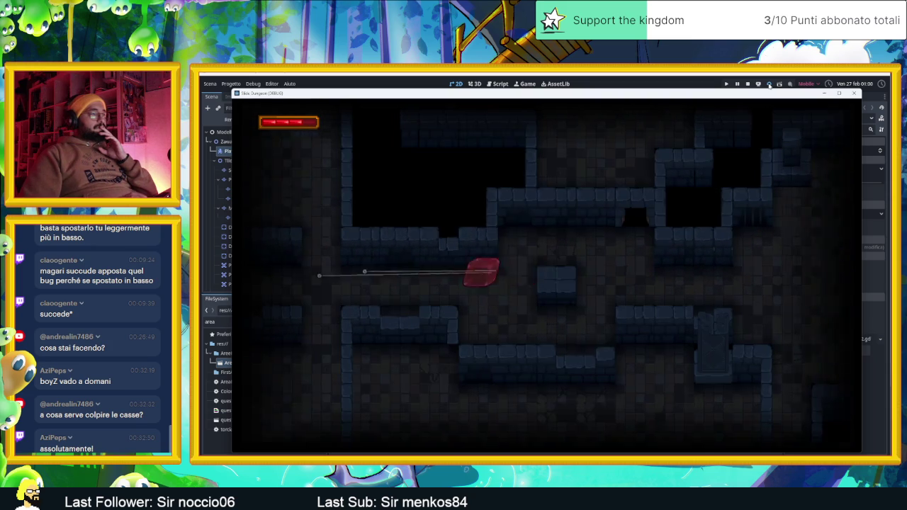
- Continue through the corridor room into the room with the green floor patch and crates
key("Down")
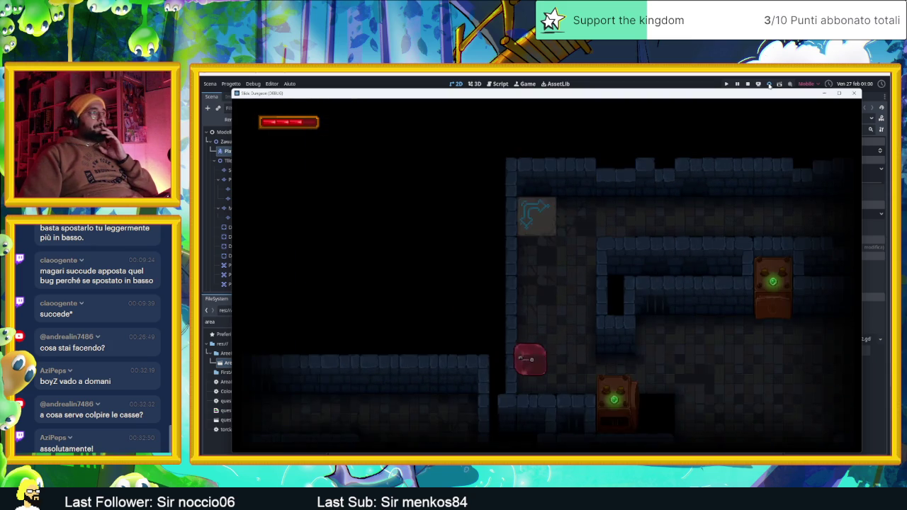
key("Right")
key("Left")
key("Up")
key("Right")
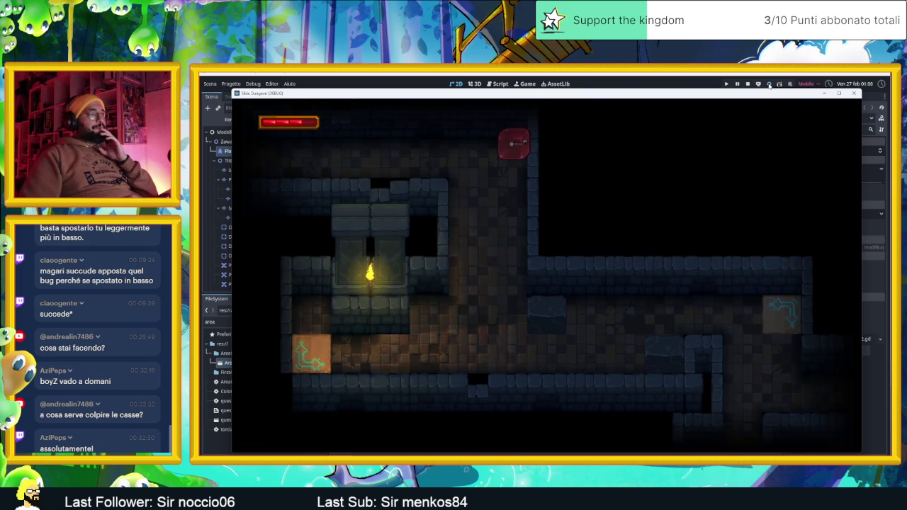
key("Down")
key("Up")
key("Right")
key("Down")
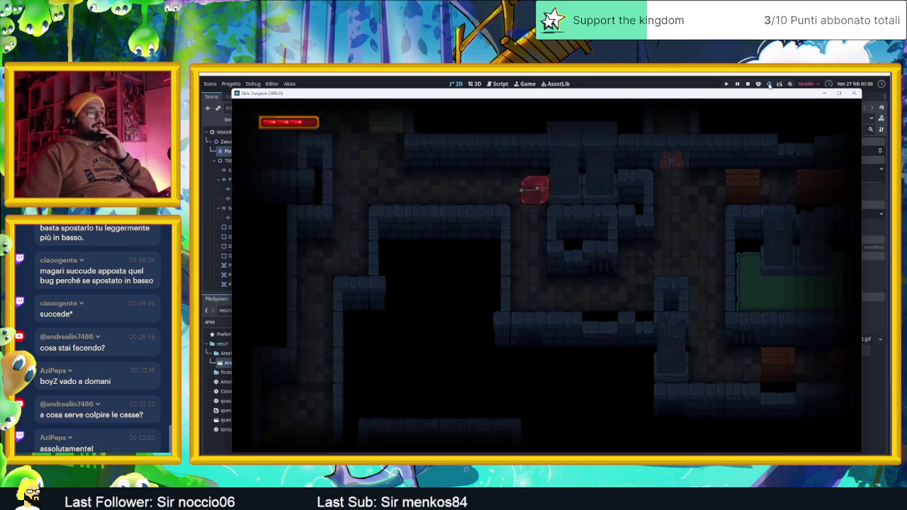
key("Right")
- Slide the player around the new room's corridors with the arrow keys, bumping the crate
key("Up")
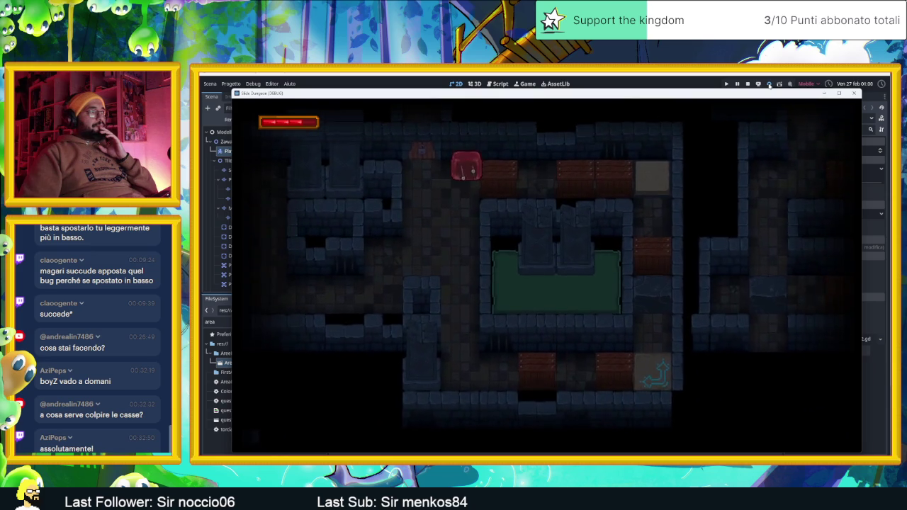
key("Down")
key("Right")
key("Left")
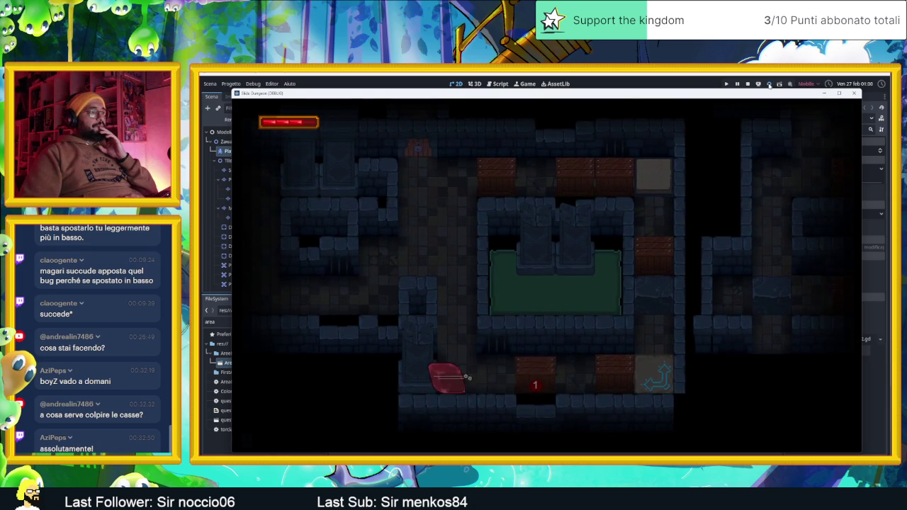
key("Right")
key("Left")
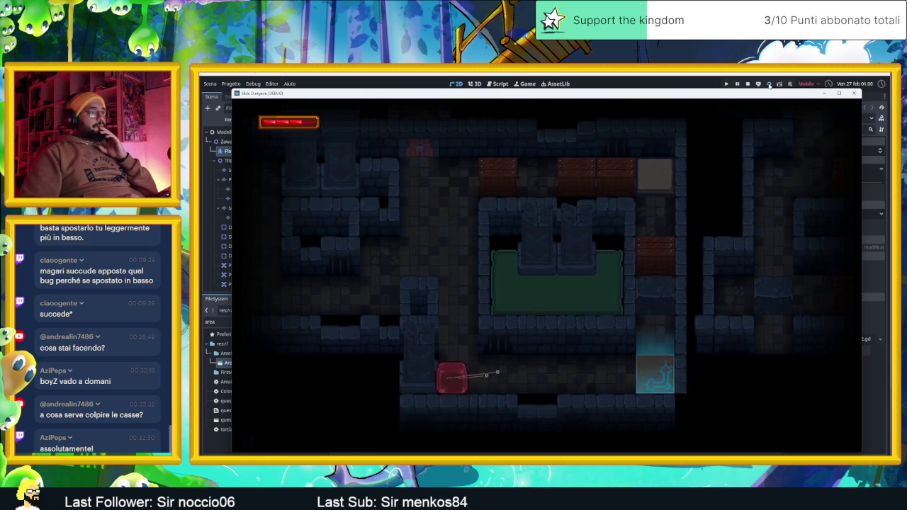
key("Up")
- Ram and smash the crates blocking the top corridor, then slide back left along it
key("Right")
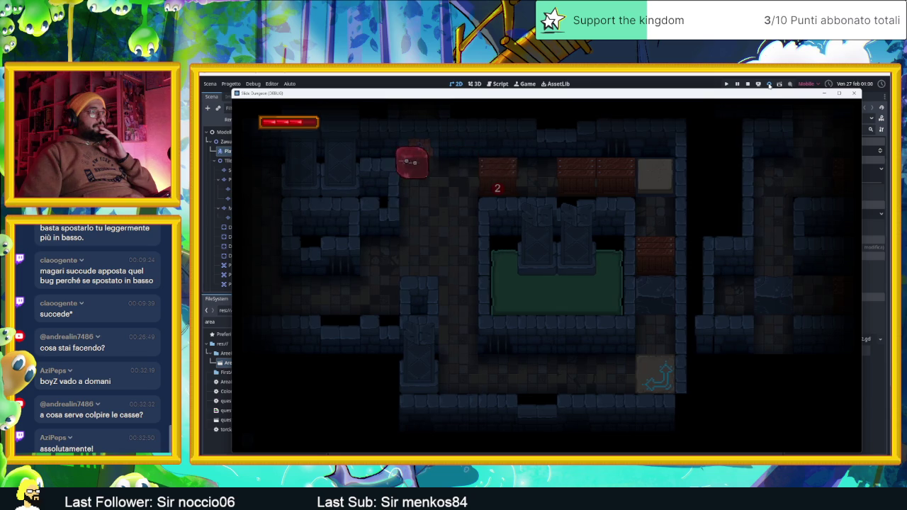
key("Right")
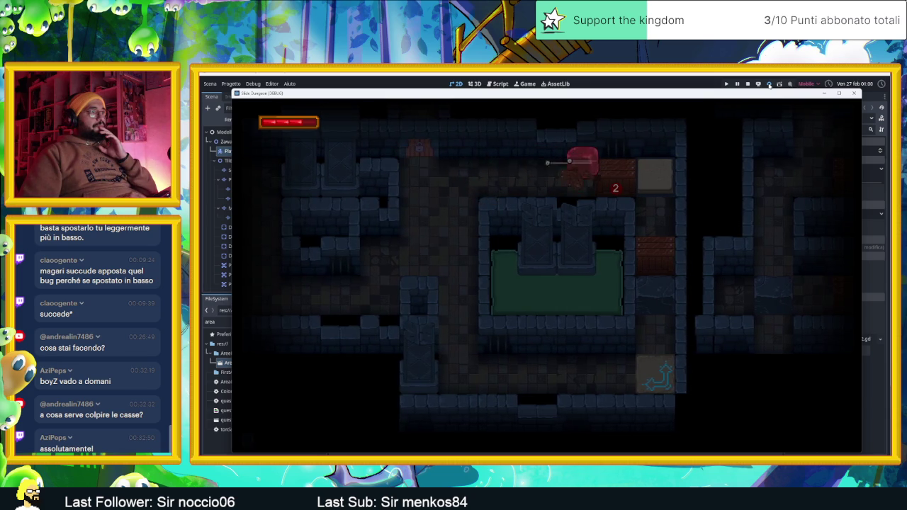
key("Right")
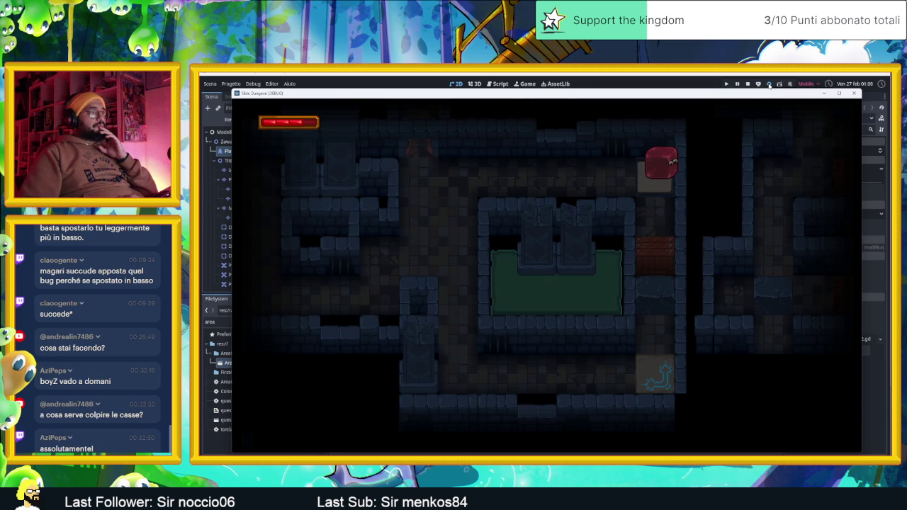
key("Left")
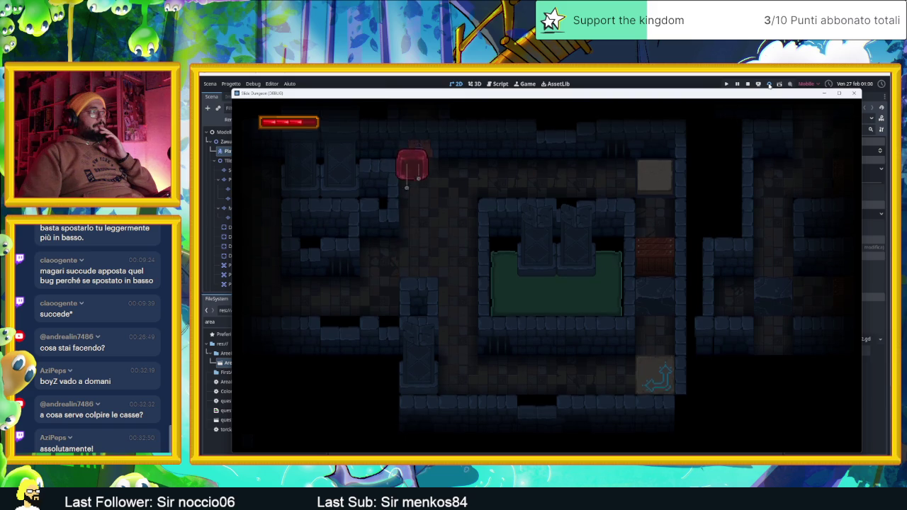
key("Down")
key("Up")
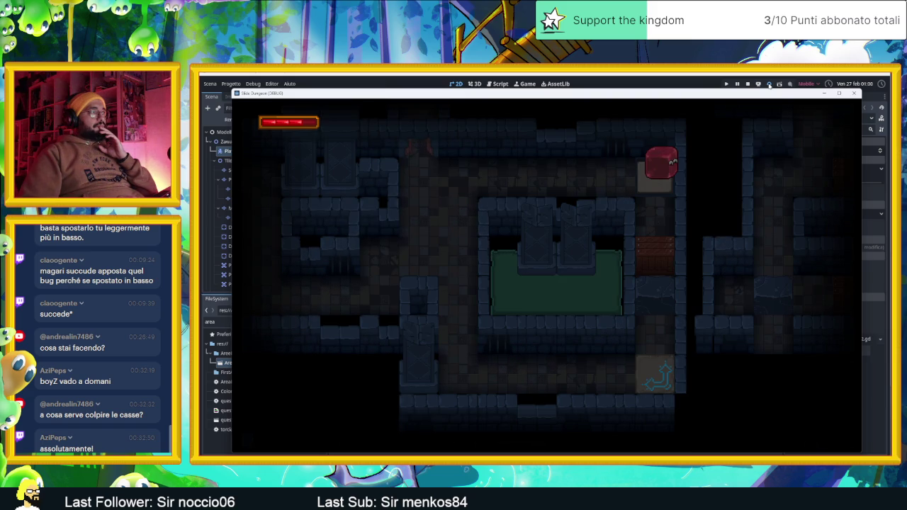
key("Left")
- Move the player along the top, down the right corridor and around the maze loop
key("Up")
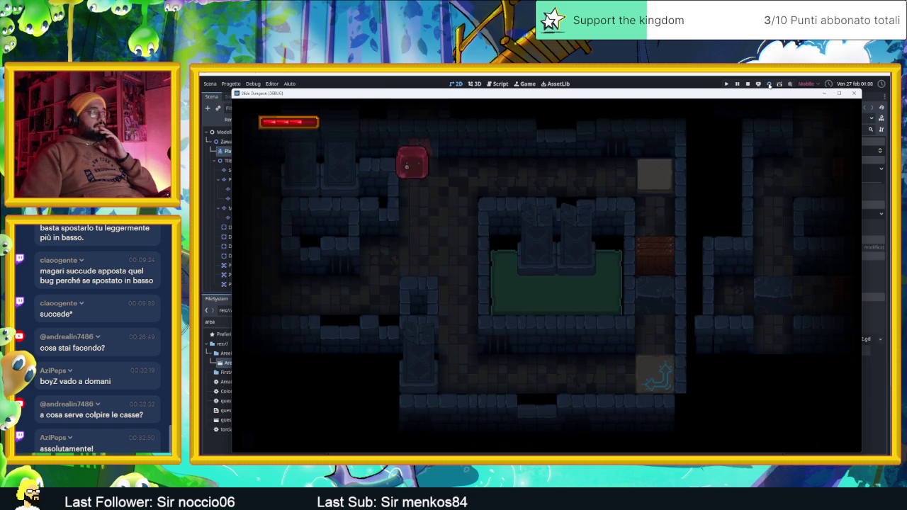
key("Right")
key("Down")
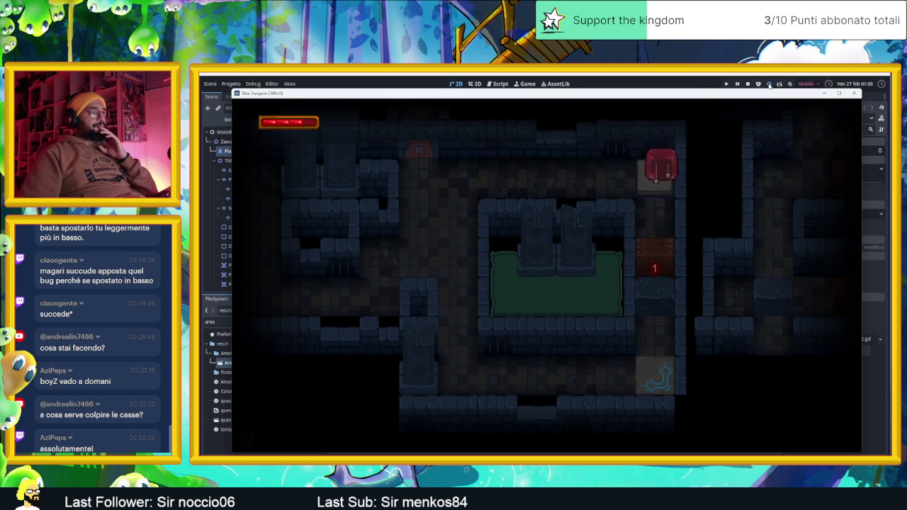
key("Down")
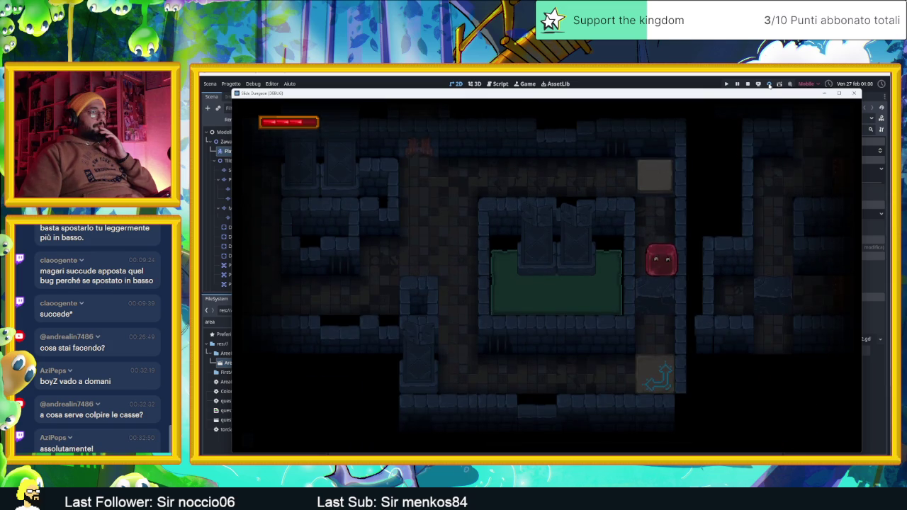
key("Up")
key("Left")
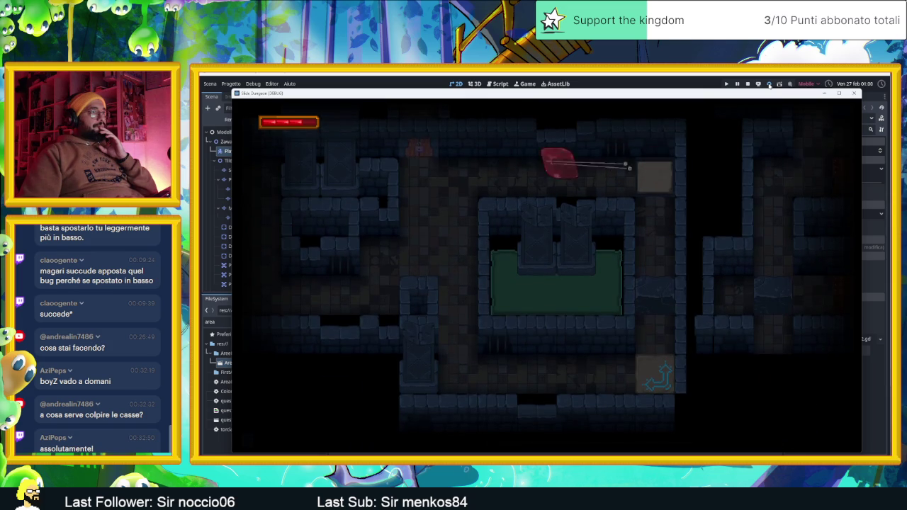
key("Down")
key("Right")
key("Up")
- Cross the blue portal tile and slide the player into the next room
key("Down")
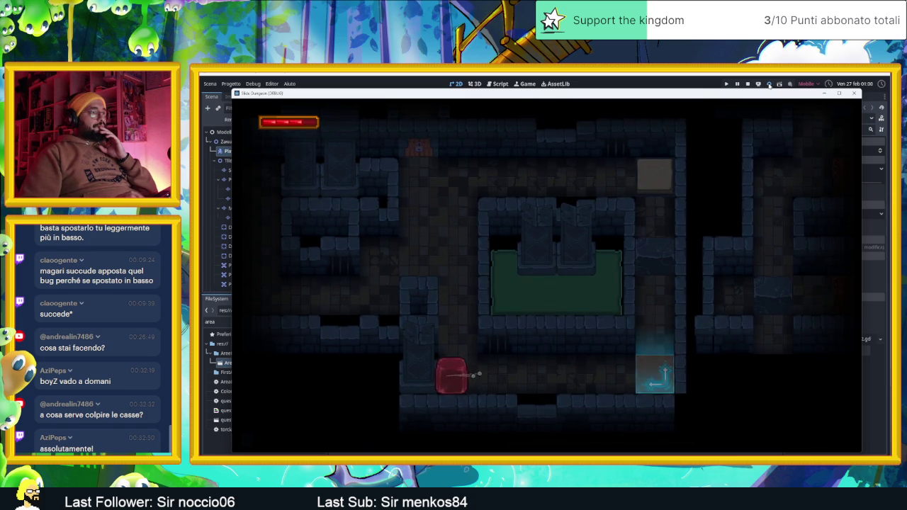
key("Up")
key("Down")
key("Up")
key("Down")
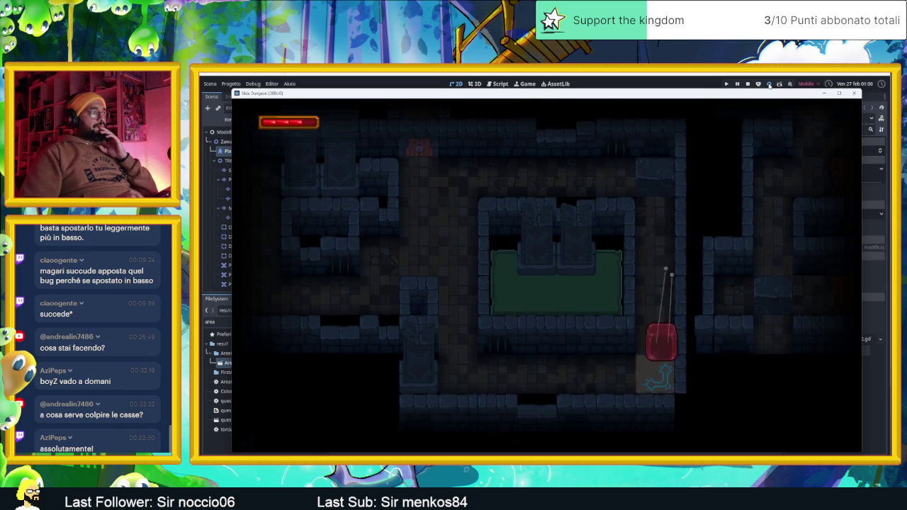
key("Left")
key("Up")
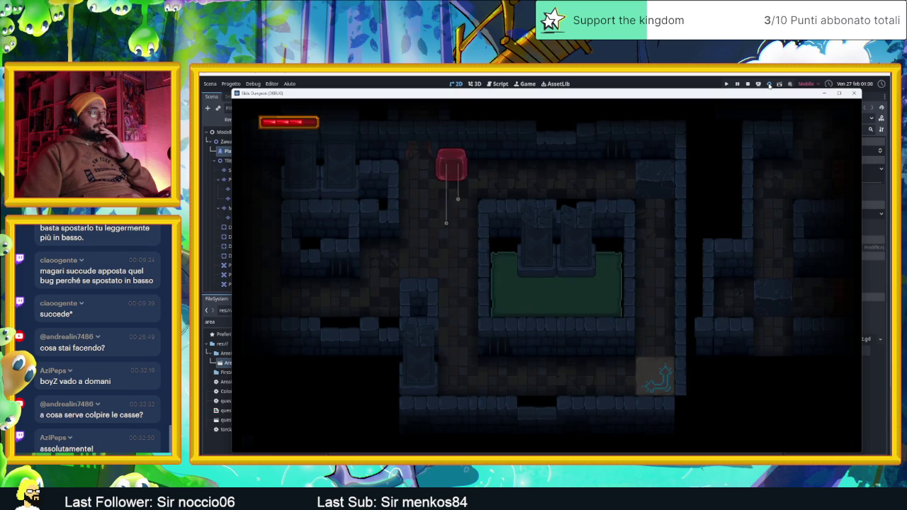
key("Left")
key("Down")
key("Right")
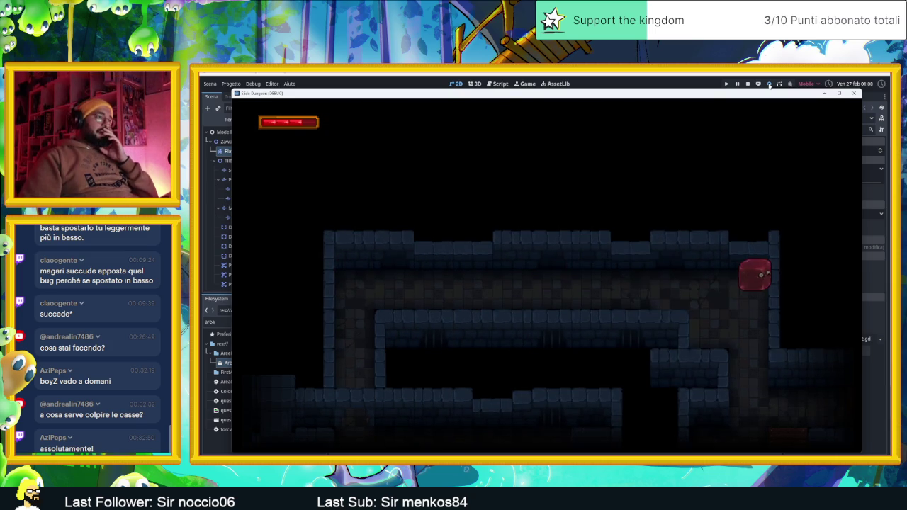
- Enter the portal maze room and ram the first crate until it smashes
key("Down")
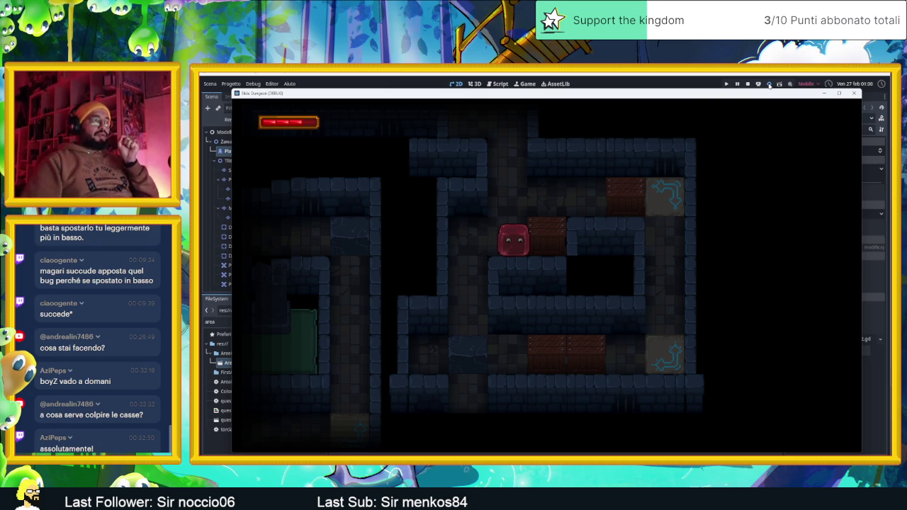
key("Left")
key("Down")
key("Up")
key("Right")
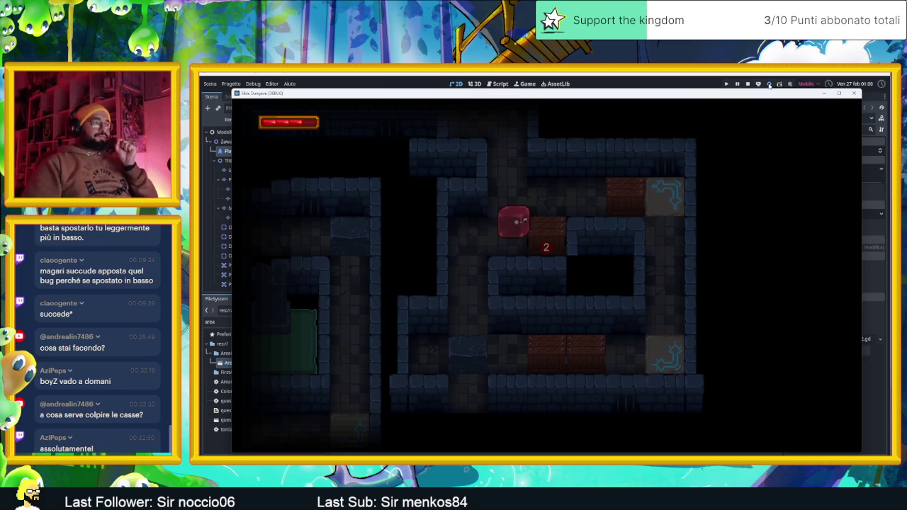
key("Right")
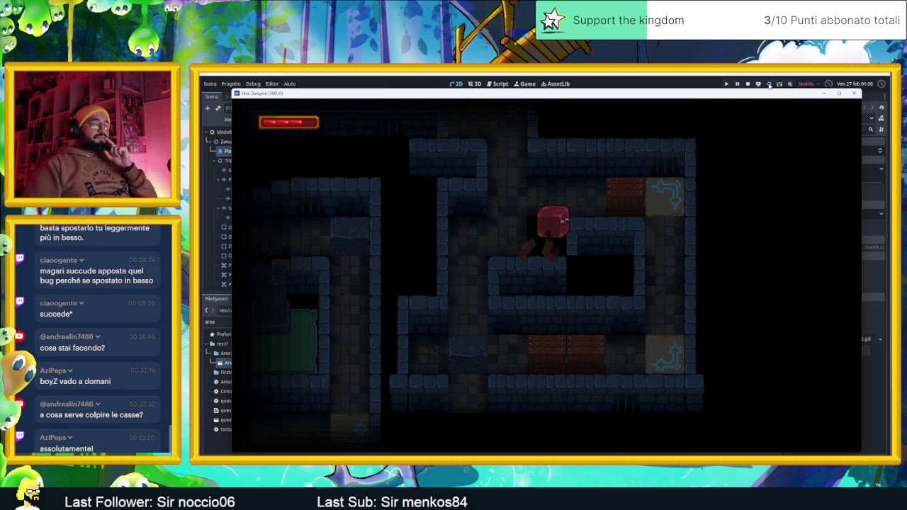
- Strike the next crate down to 1 and travel between the two portal tiles
key("Up")
key("Right")
key("Left")
key("Right")
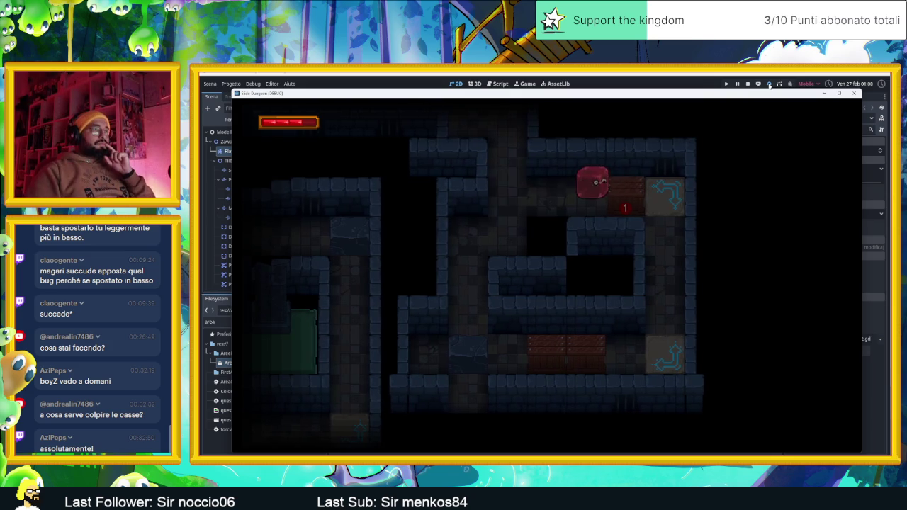
key("Left")
key("Right")
key("Left")
key("Right")
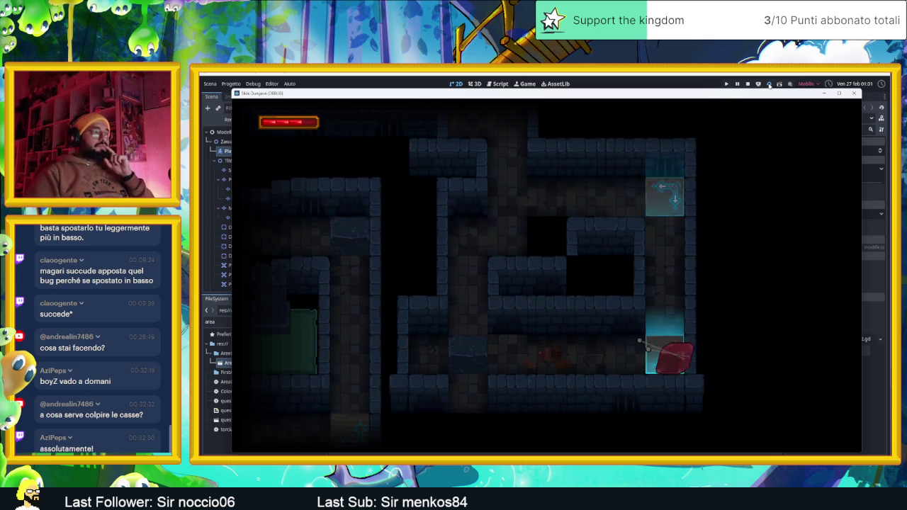
- Slide back through the lower corridor, out of the room and down the next corridor
key("Left")
key("Down")
key("Left")
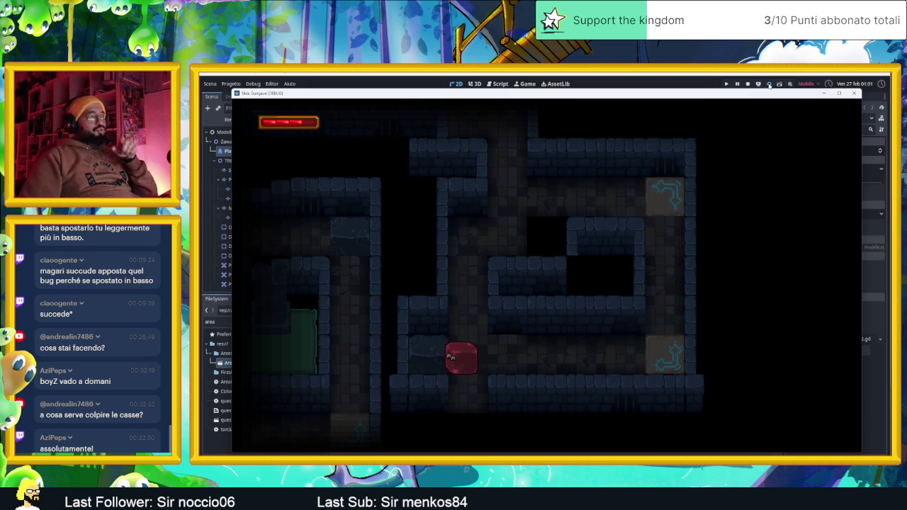
key("Up")
key("Right")
key("Up")
key("Left")
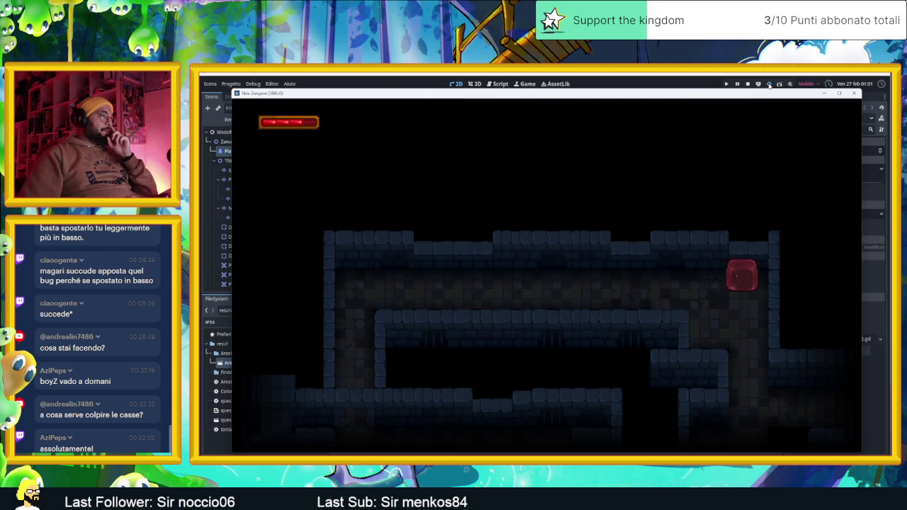
key("Down")
key("Left")
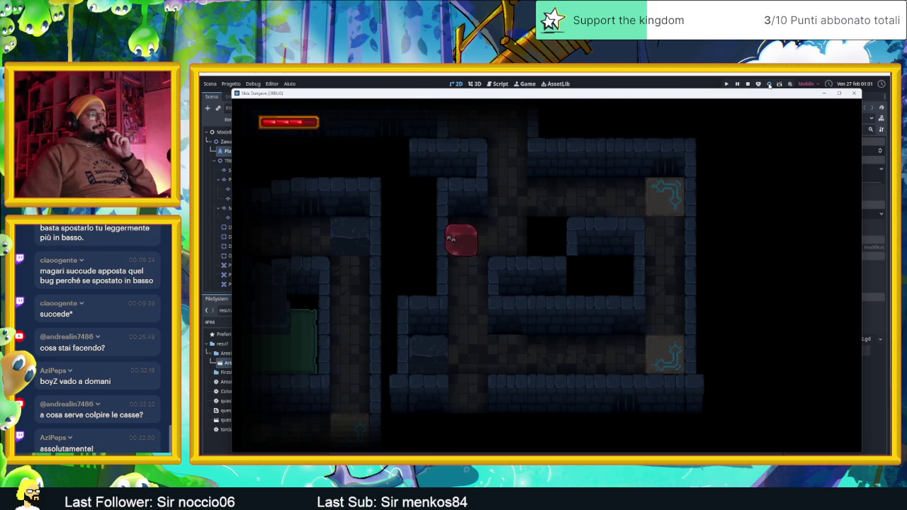
key("Down")
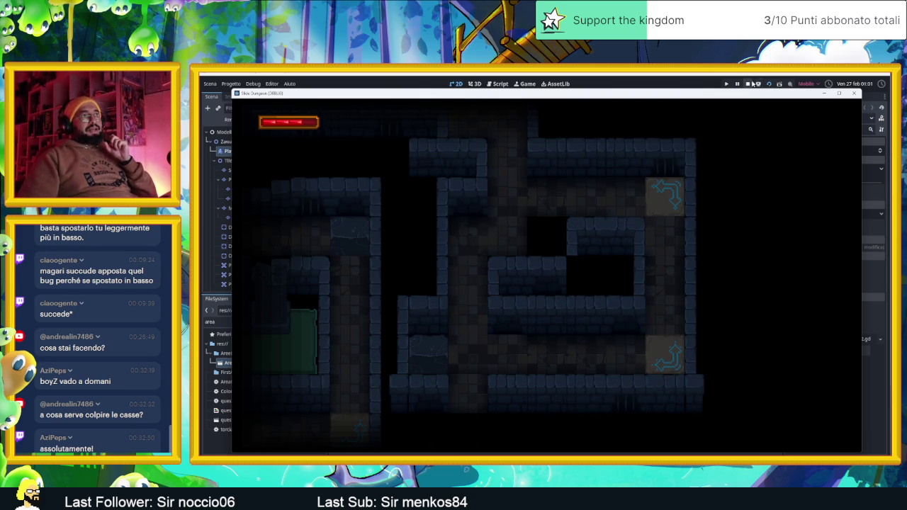
- Stop the running game and pan the 2D viewport across the AreaInizio tilemap
left_click(748, 84)
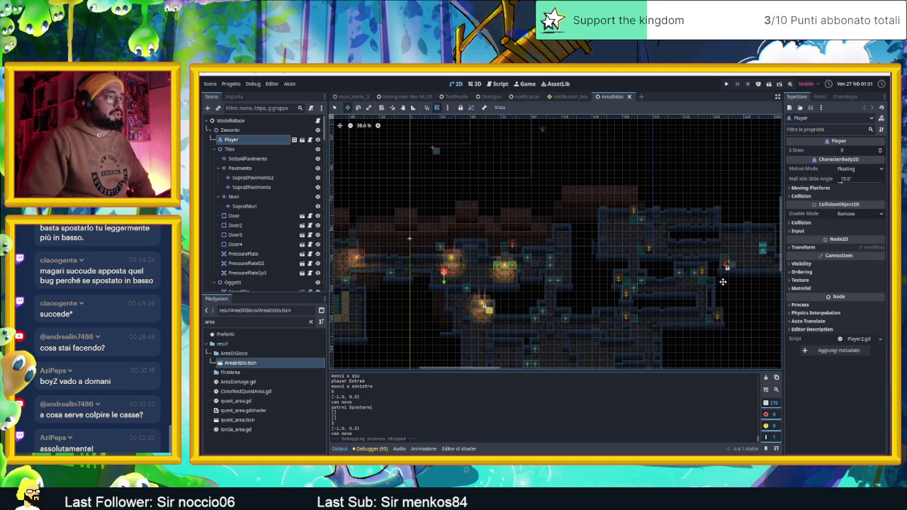
mouse_move(697, 257)
left_mouse_down()
mouse_move(567, 260)
mouse_move(551, 248)
left_mouse_up()
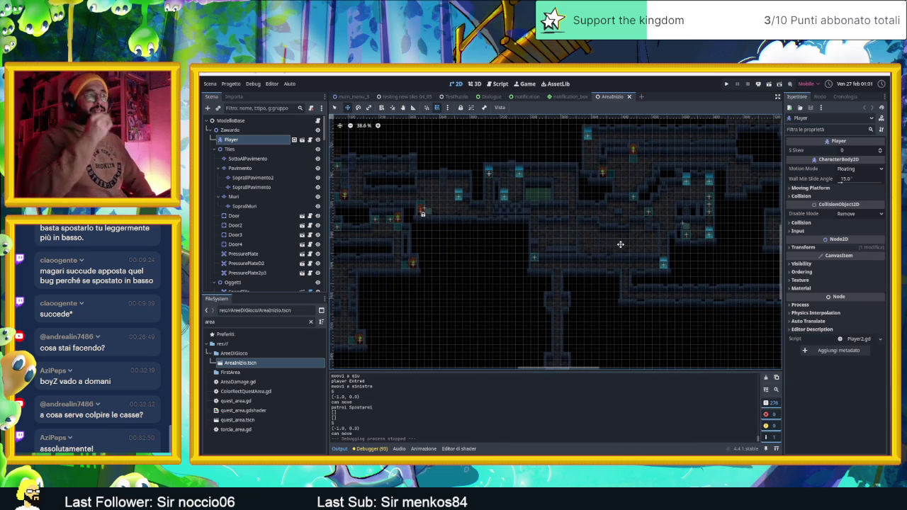
left_click_drag(657, 226, 540, 212)
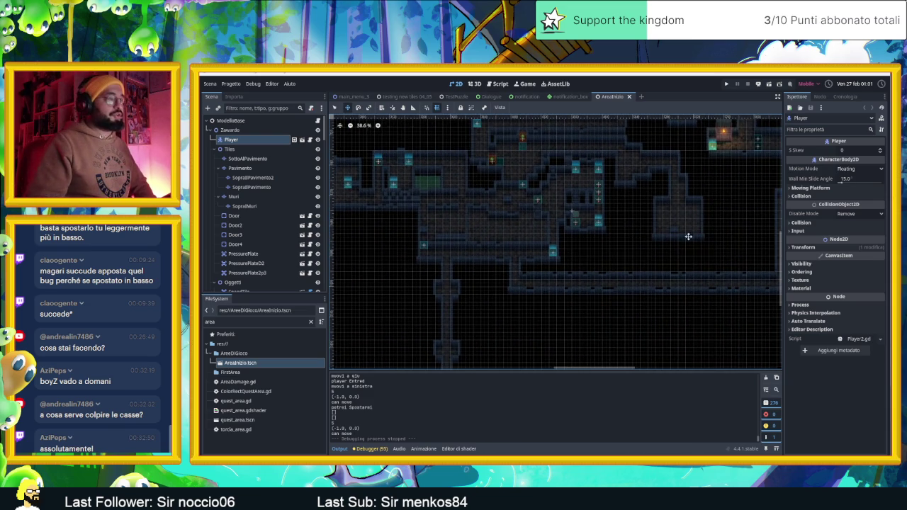
left_click_drag(689, 237, 523, 223)
left_click_drag(689, 189, 552, 273)
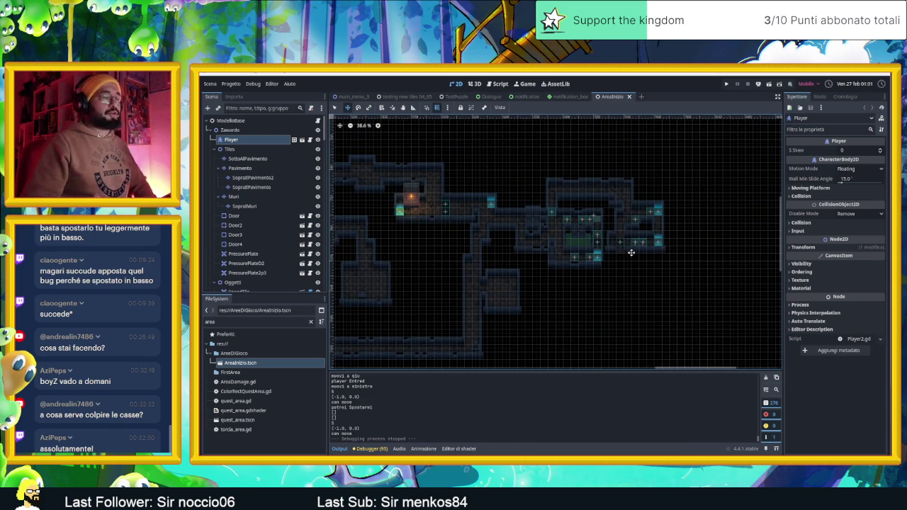